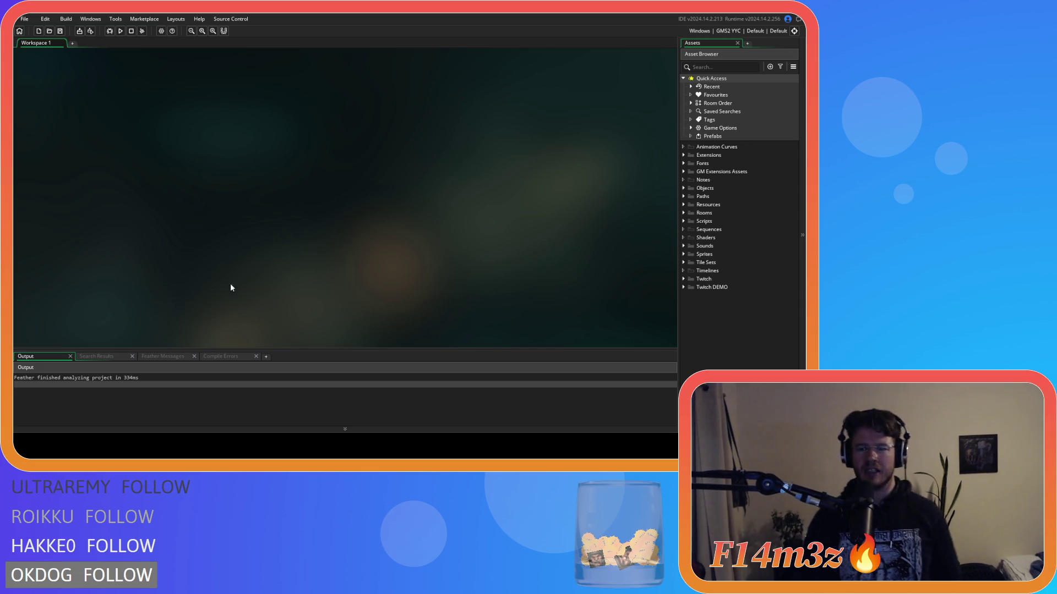
Expand Scripts and its Definitions subfolder to list sc_attributes, sc_defineRooms, sc_nameGenerator and sc_powerCosts
left_click(684, 221)
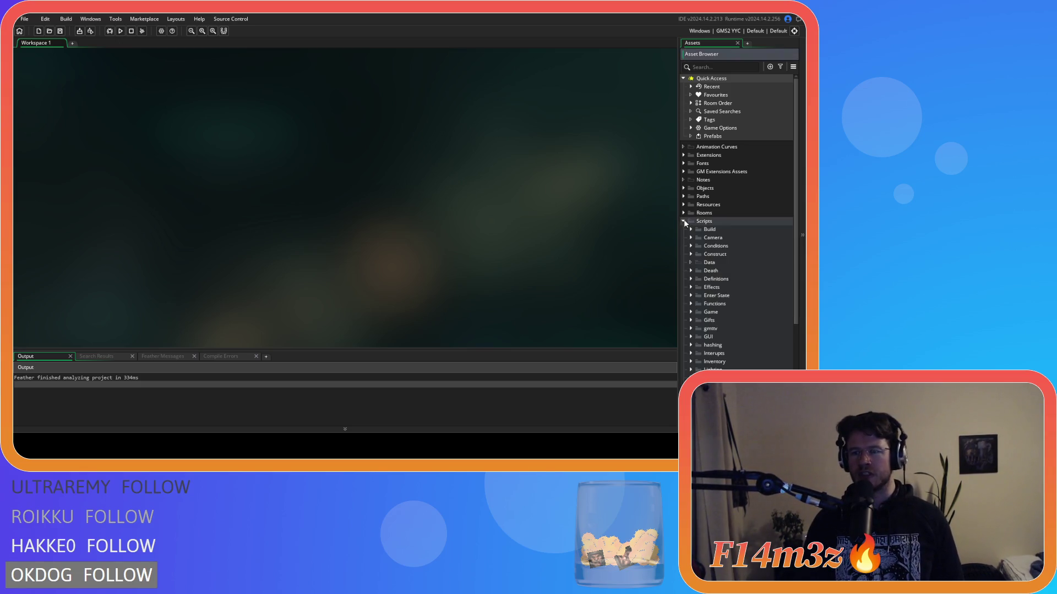
left_click(684, 221)
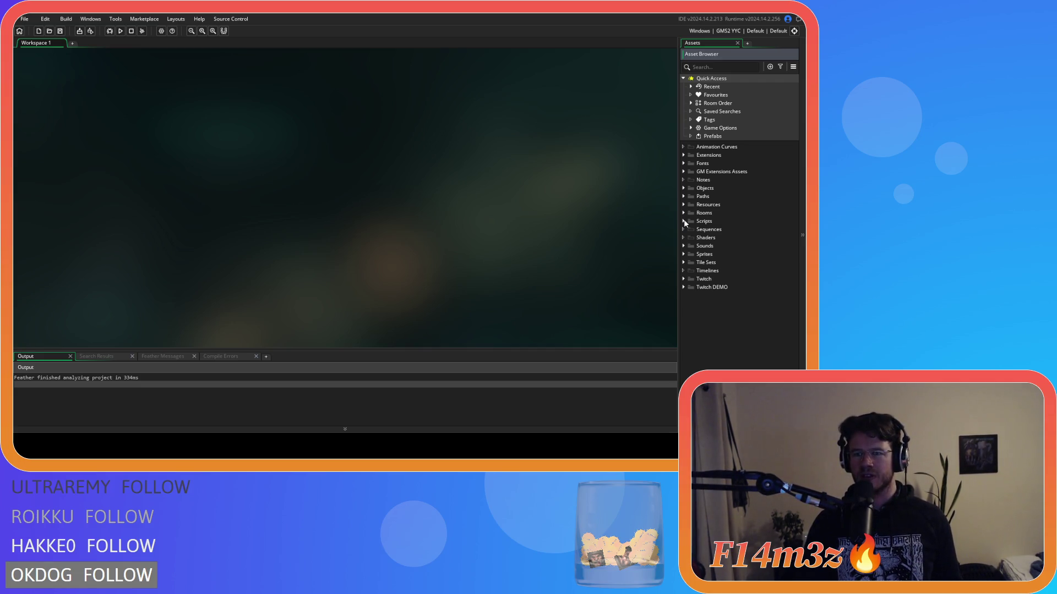
left_click(684, 221)
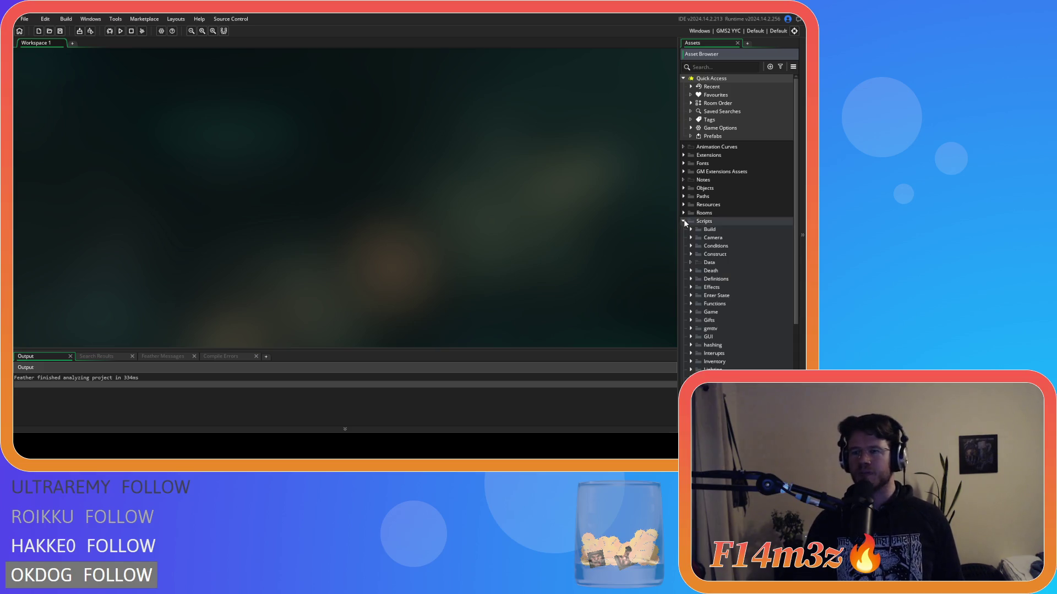
scroll(721, 308, "down", 5)
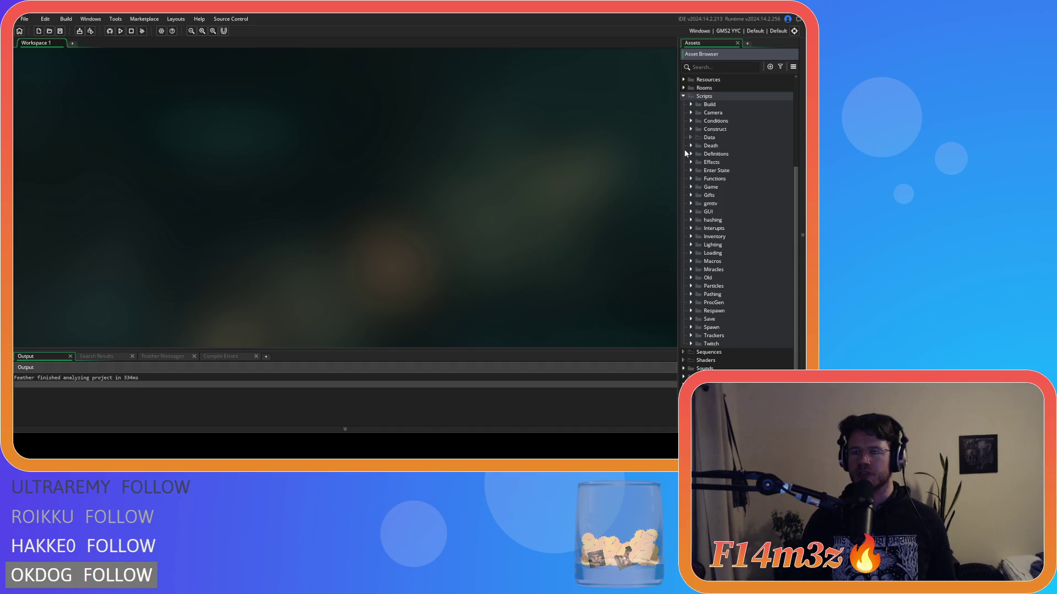
left_click(691, 129)
left_click(691, 128)
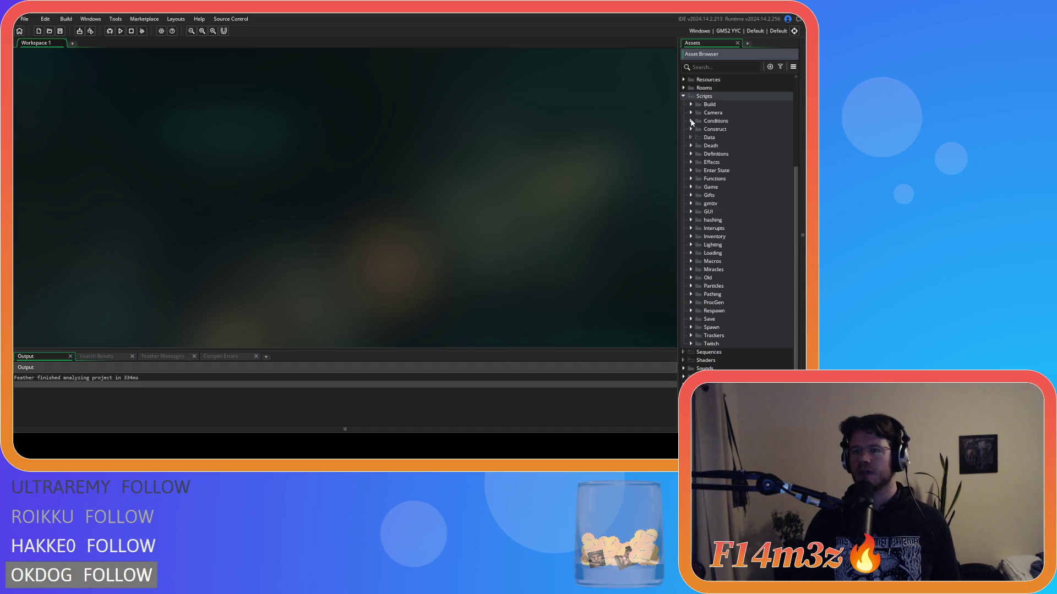
left_click(691, 154)
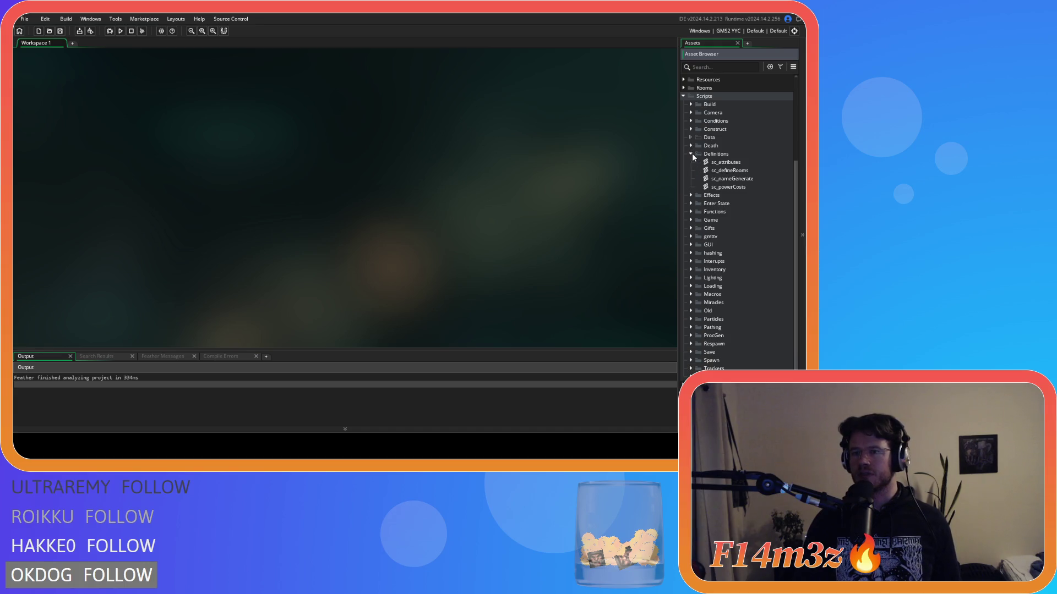
double_click(728, 171)
left_click(204, 199)
scroll(203, 200, "down", 3)
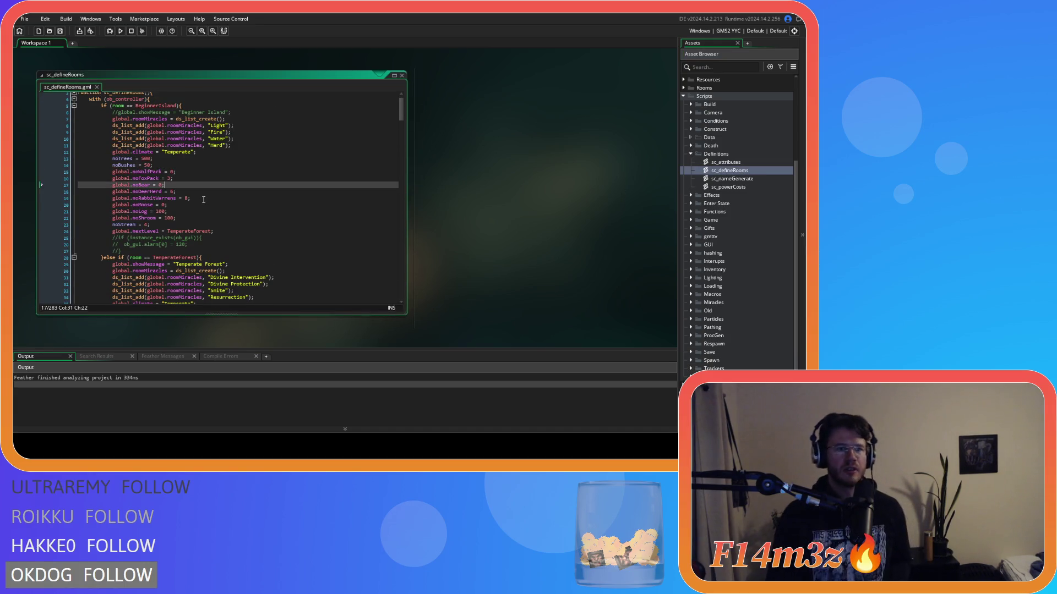
scroll(203, 199, "up", 3)
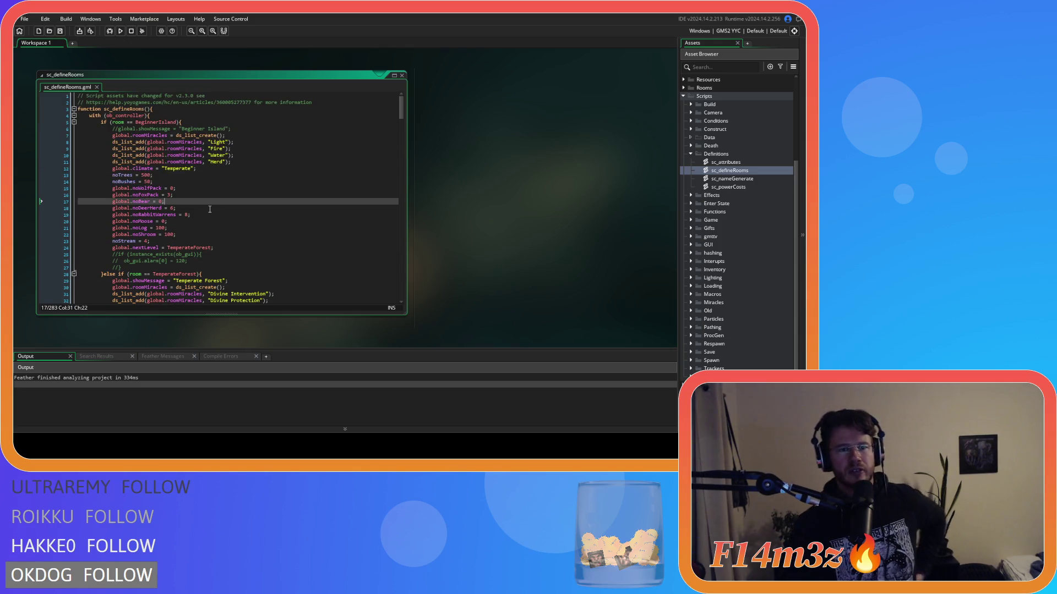
scroll(208, 209, "down", 3)
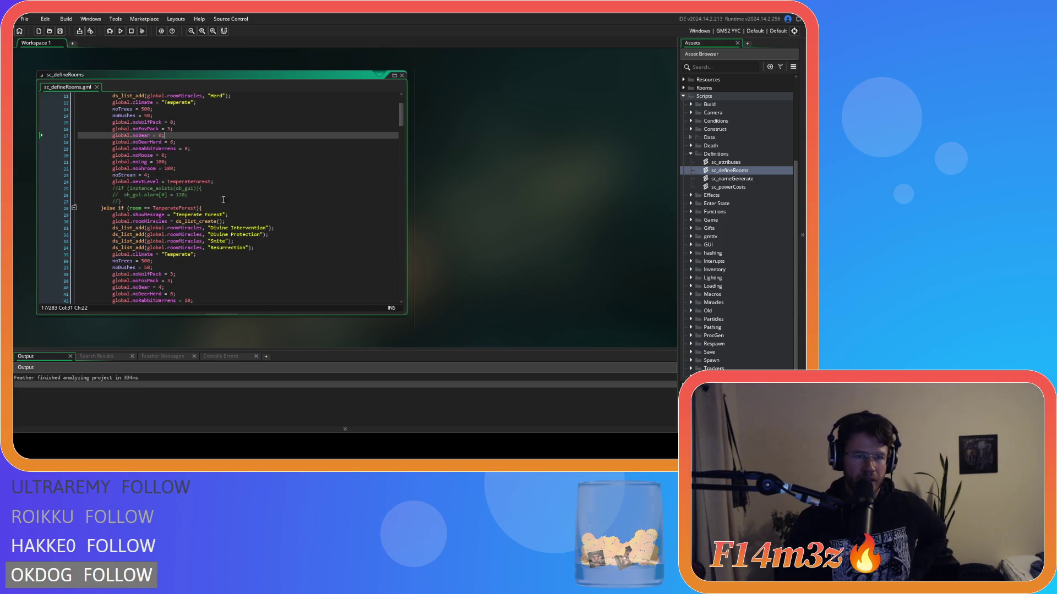
left_click(220, 208)
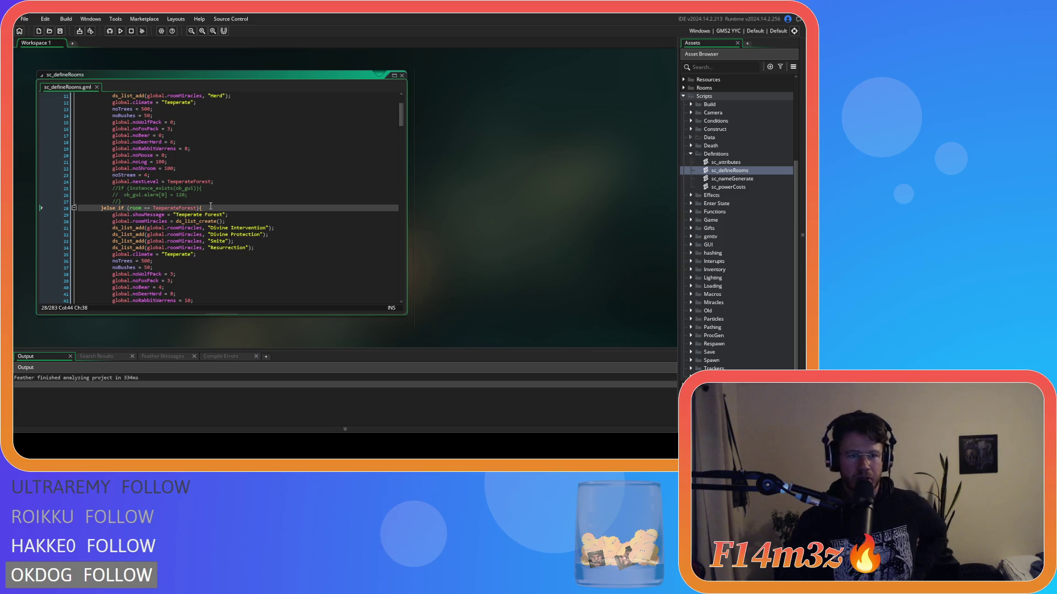
scroll(207, 204, "down", 3)
scroll(172, 186, "down", 6)
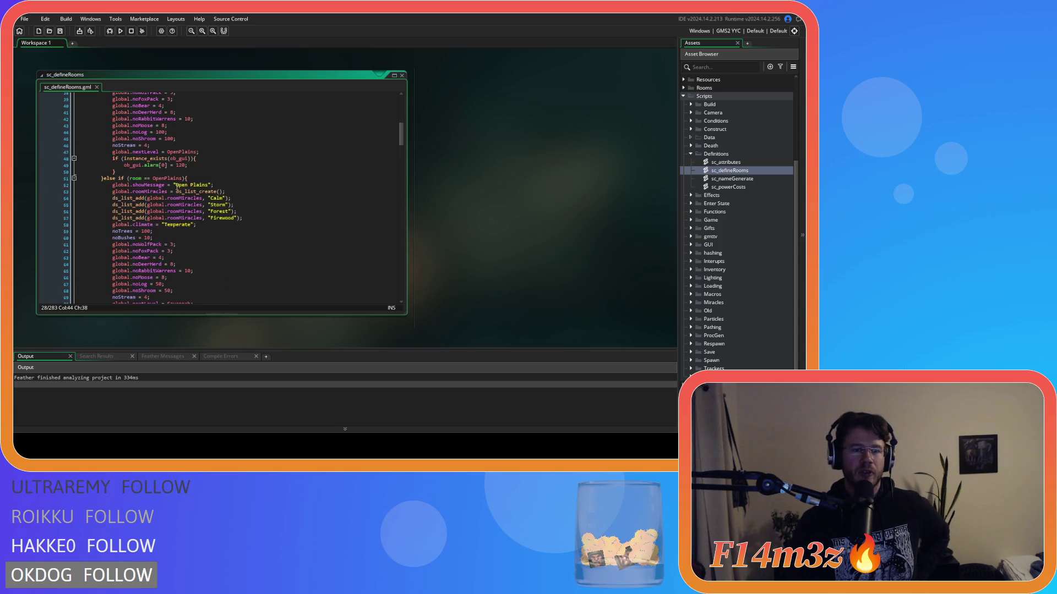
left_click(220, 179)
scroll(220, 178, "down", 7)
left_click(201, 179)
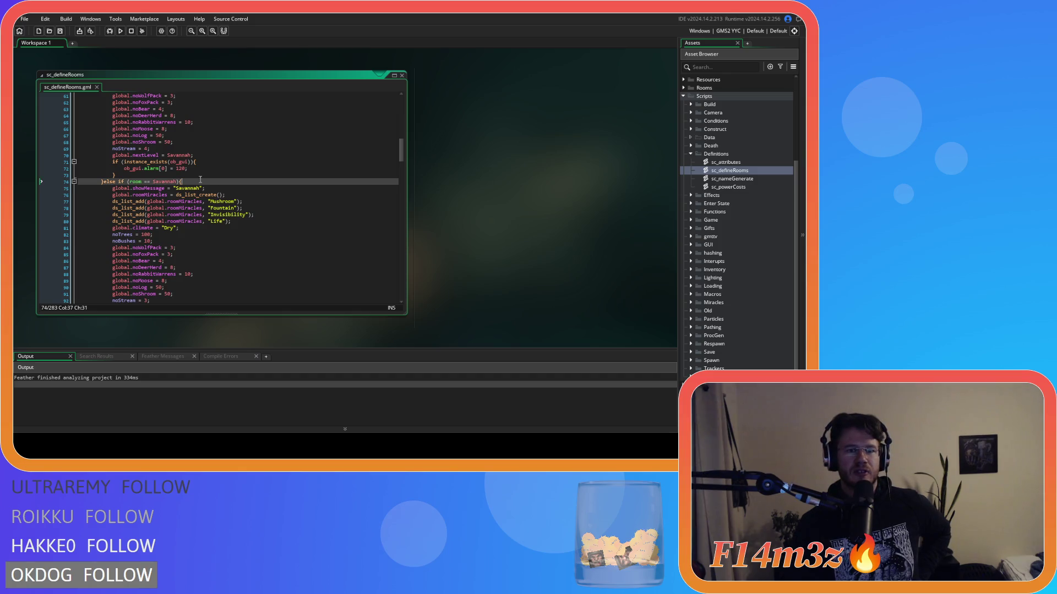
scroll(202, 187, "down", 4)
scroll(201, 188, "down", 4)
left_click(221, 168)
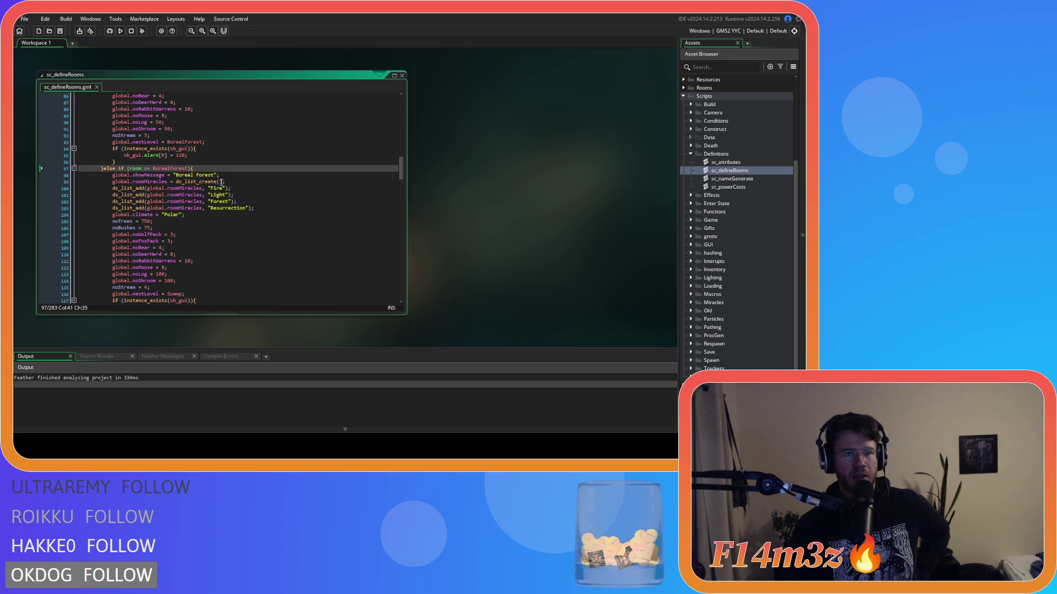
scroll(221, 182, "down", 4)
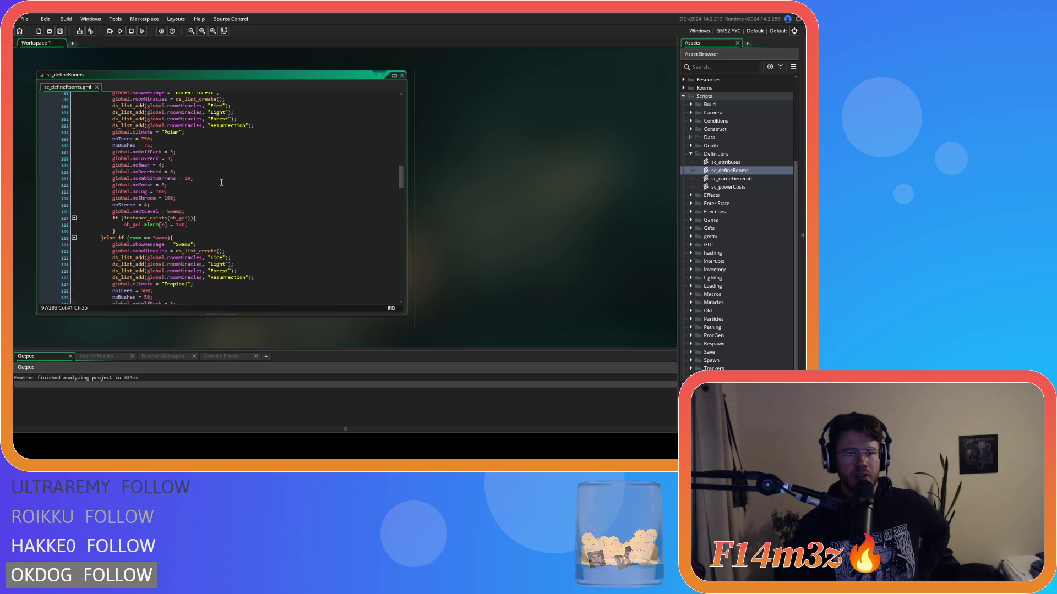
scroll(221, 182, "down", 4)
left_click(217, 195)
scroll(215, 209, "down", 4)
left_click(211, 222)
scroll(211, 222, "down", 3)
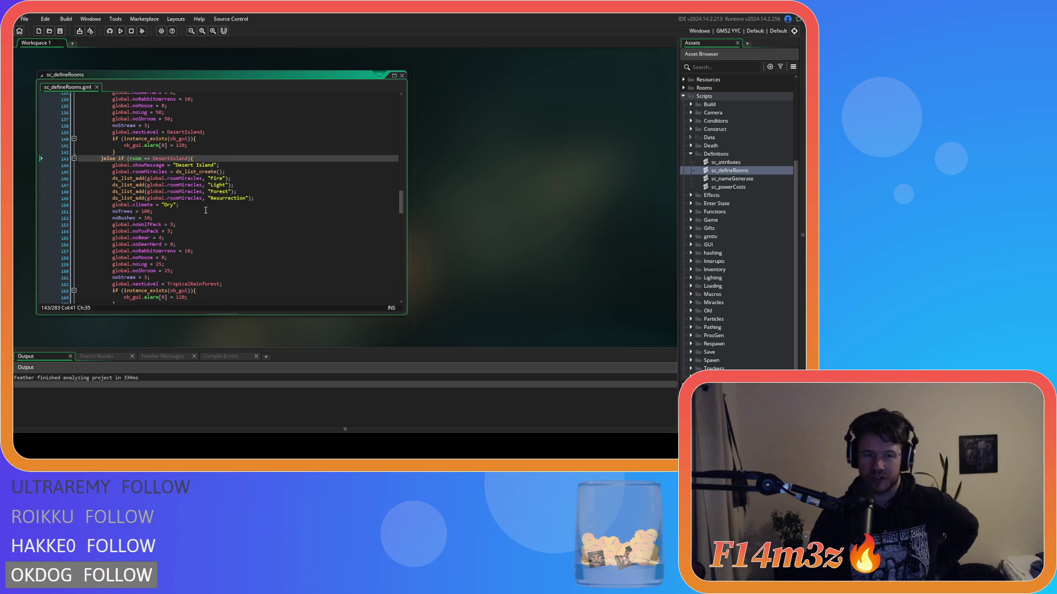
scroll(212, 204, "down", 3)
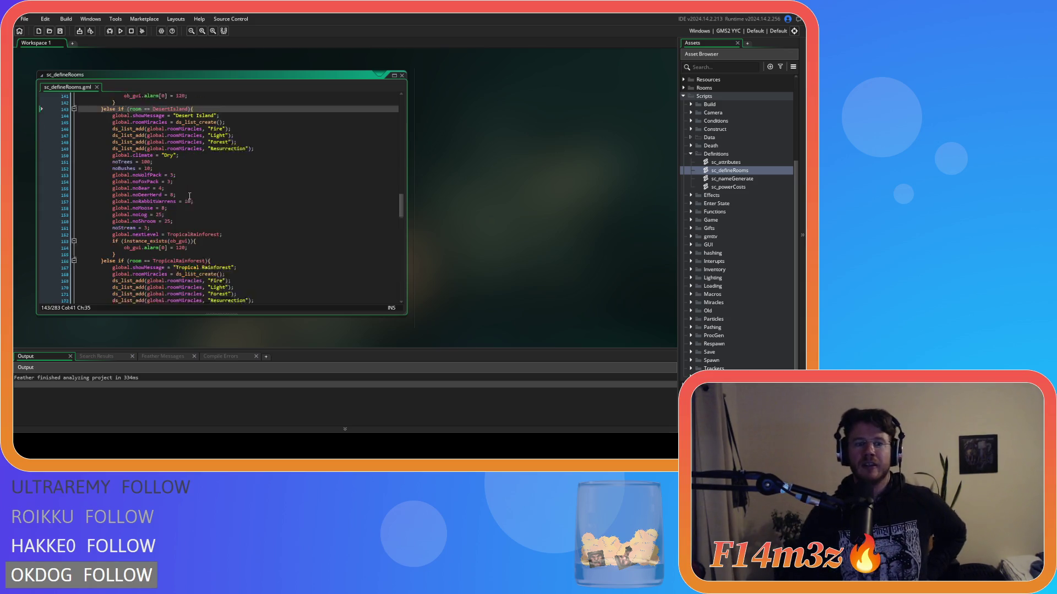
scroll(221, 195, "down", 5)
scroll(223, 197, "down", 5)
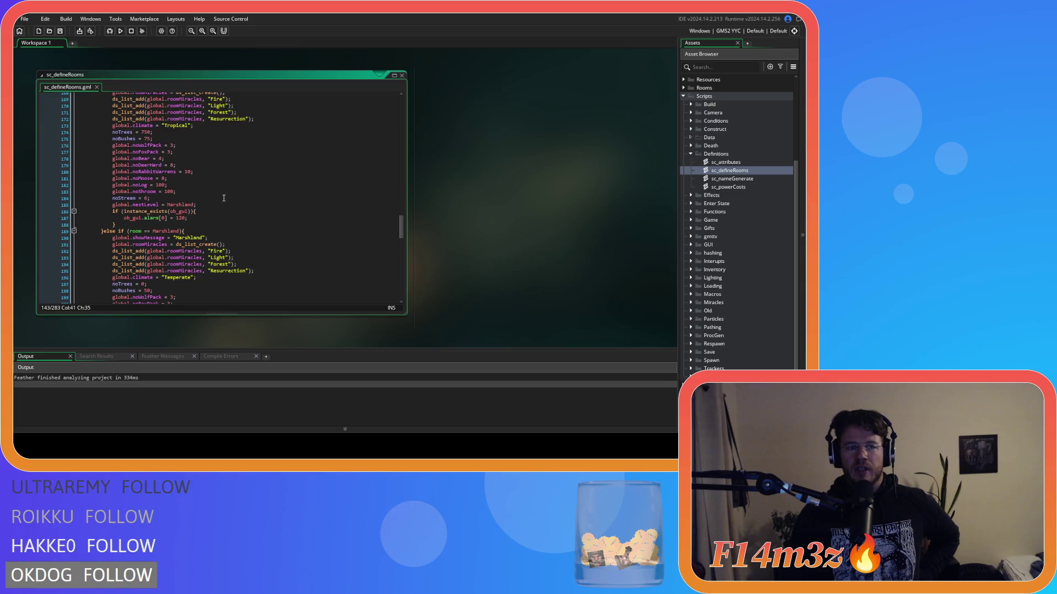
left_click(203, 163)
scroll(204, 165, "down", 7)
left_click(208, 169)
scroll(208, 168, "down", 3)
scroll(208, 168, "down", 2)
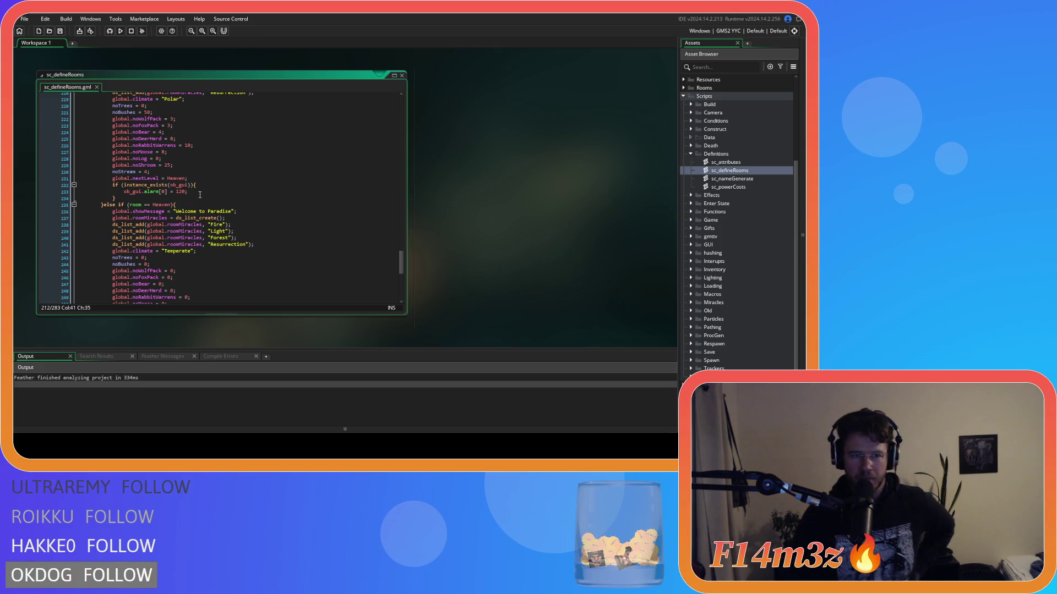
scroll(200, 195, "down", 2)
left_click(210, 155)
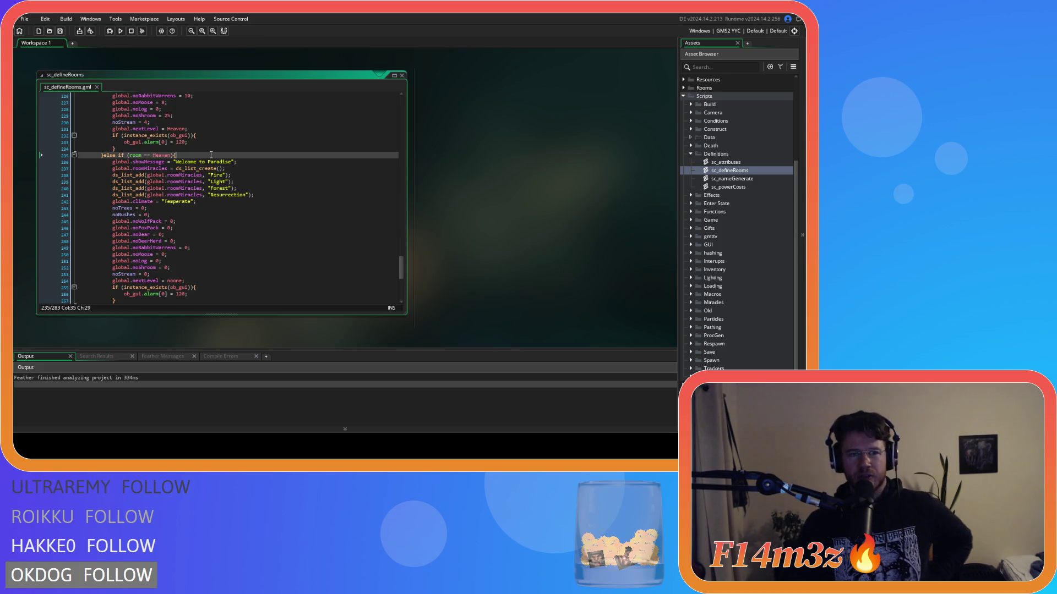
scroll(234, 164, "down", 3)
left_click(203, 230)
left_click(203, 224)
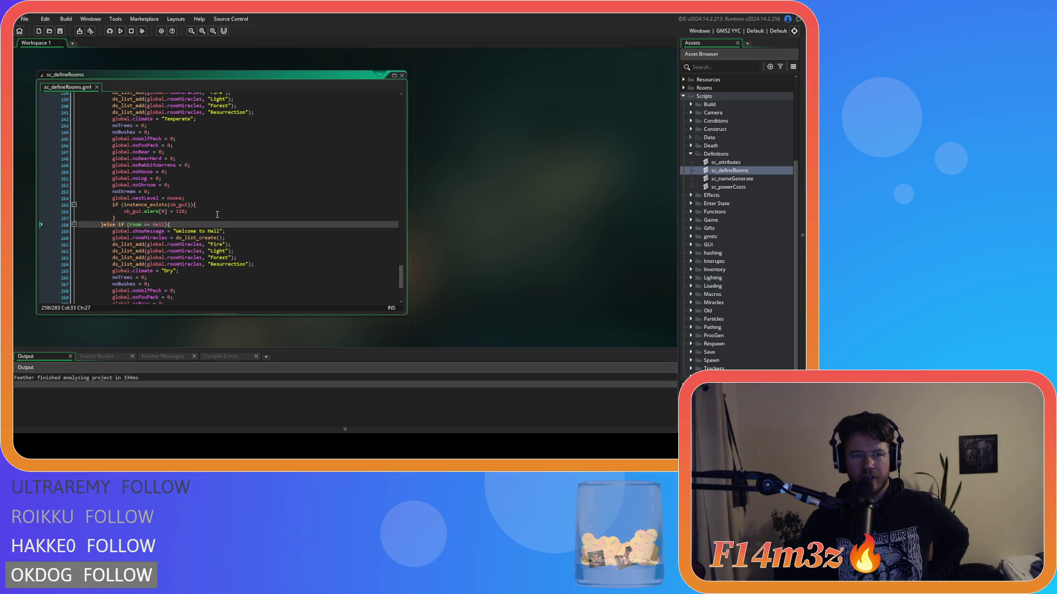
scroll(214, 213, "up", 3)
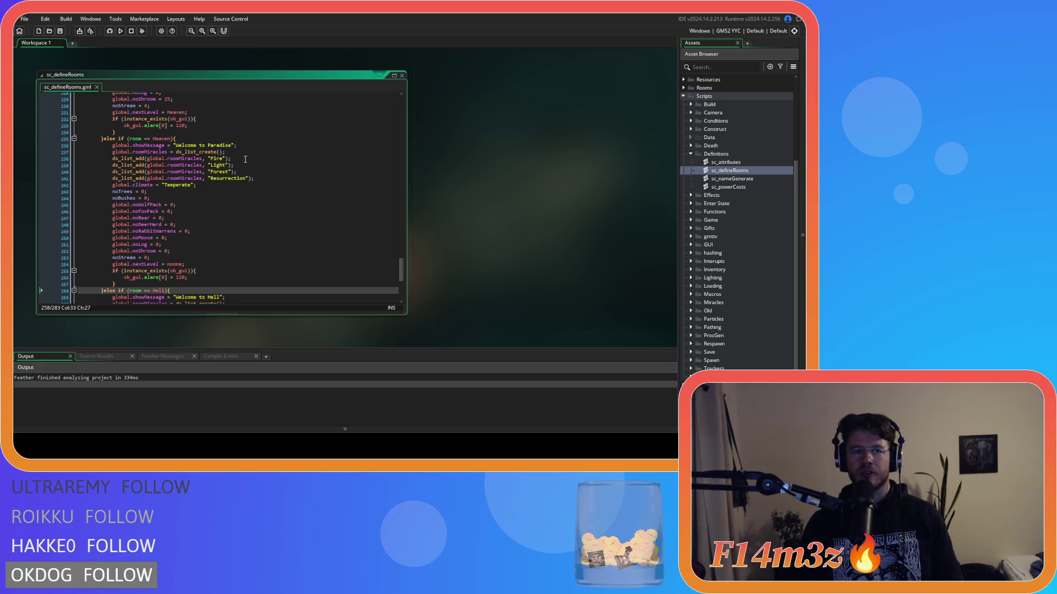
scroll(306, 224, "up", 12)
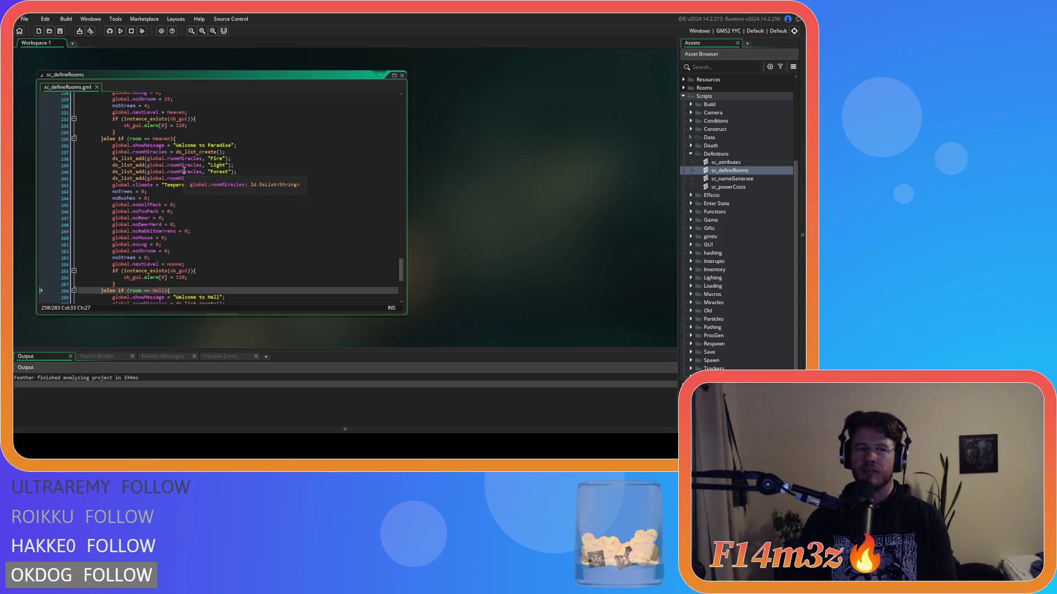
scroll(505, 229, "down", 12)
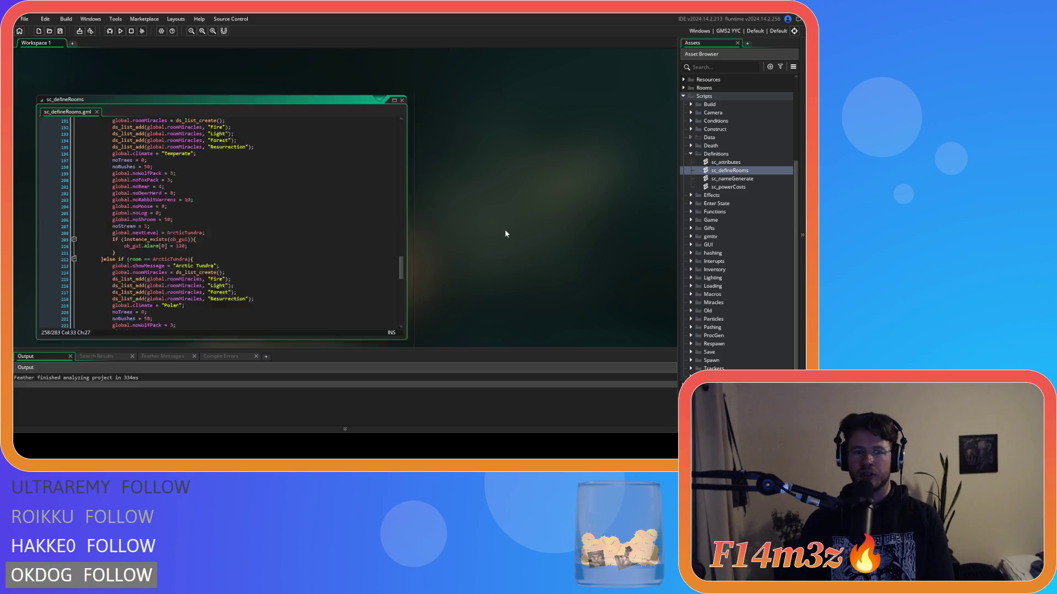
left_click_drag(402, 241, 377, 95)
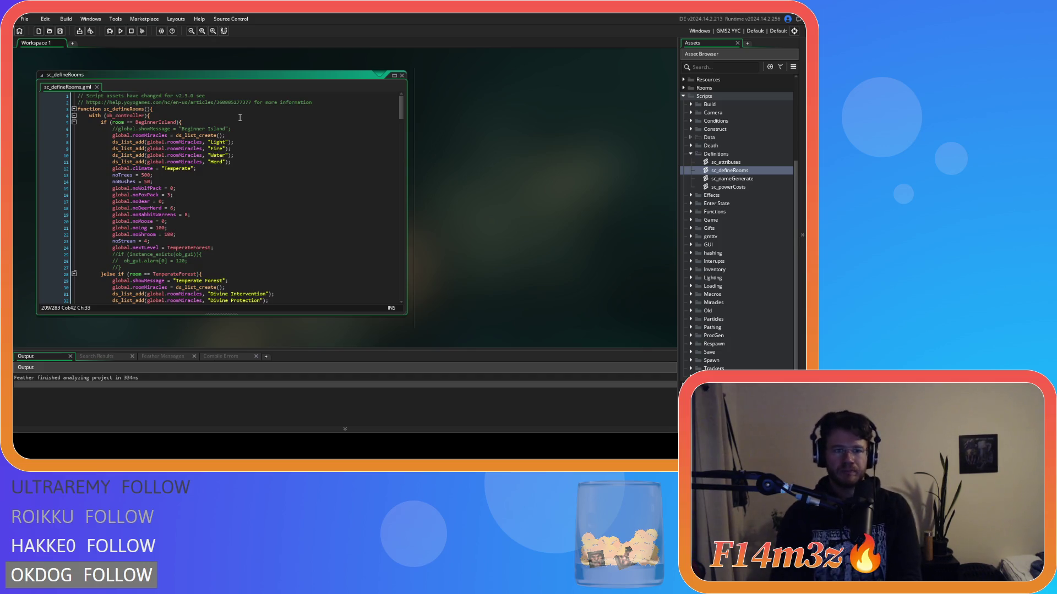
scroll(237, 117, "down", 3)
scroll(236, 117, "down", 4)
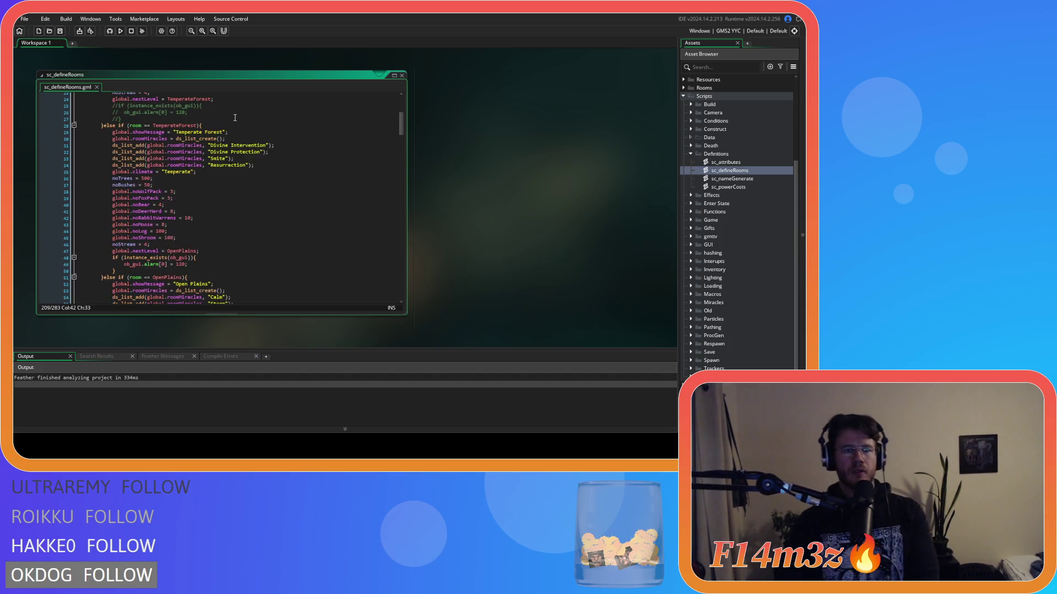
scroll(234, 124, "down", 3)
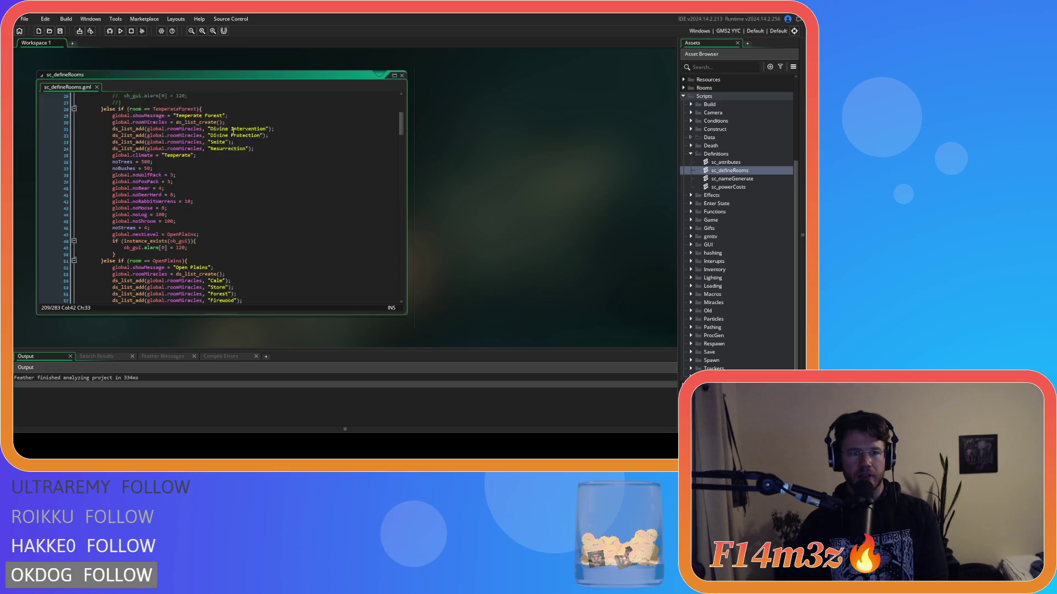
scroll(234, 131, "down", 12)
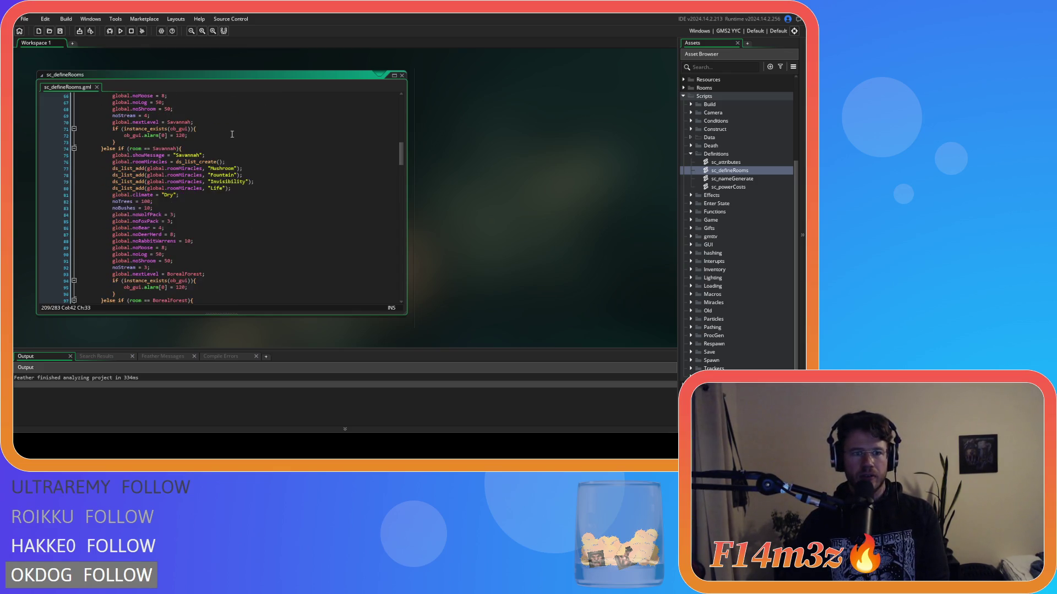
scroll(232, 133, "down", 2)
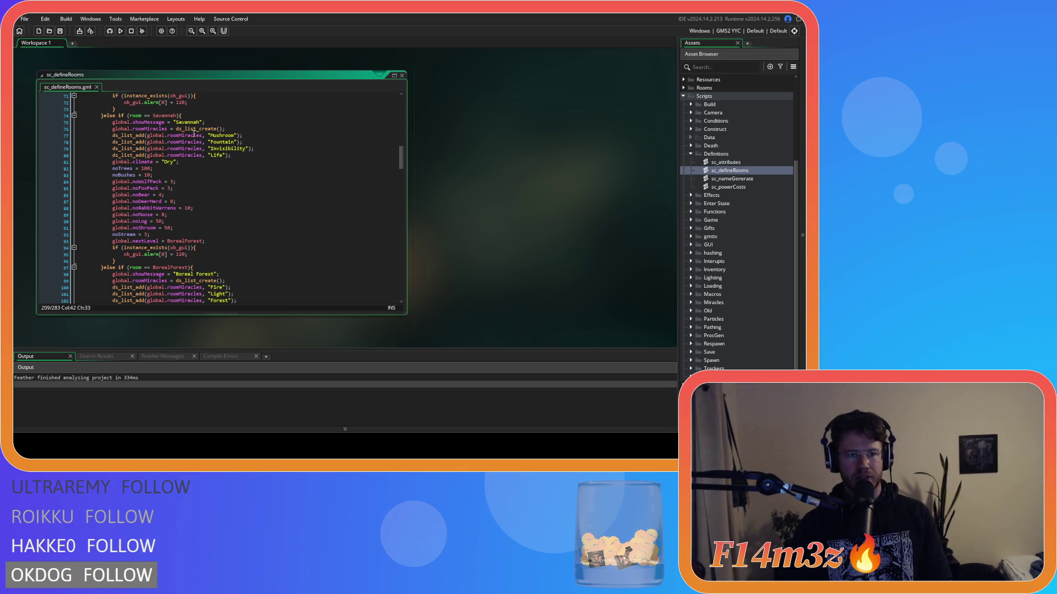
scroll(193, 133, "down", 10)
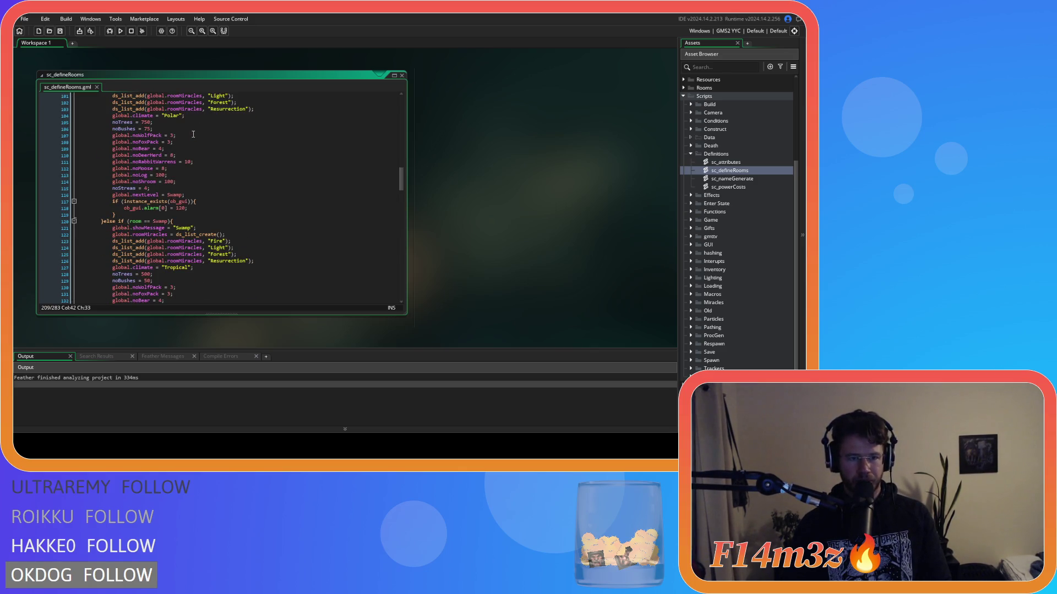
scroll(193, 134, "down", 2)
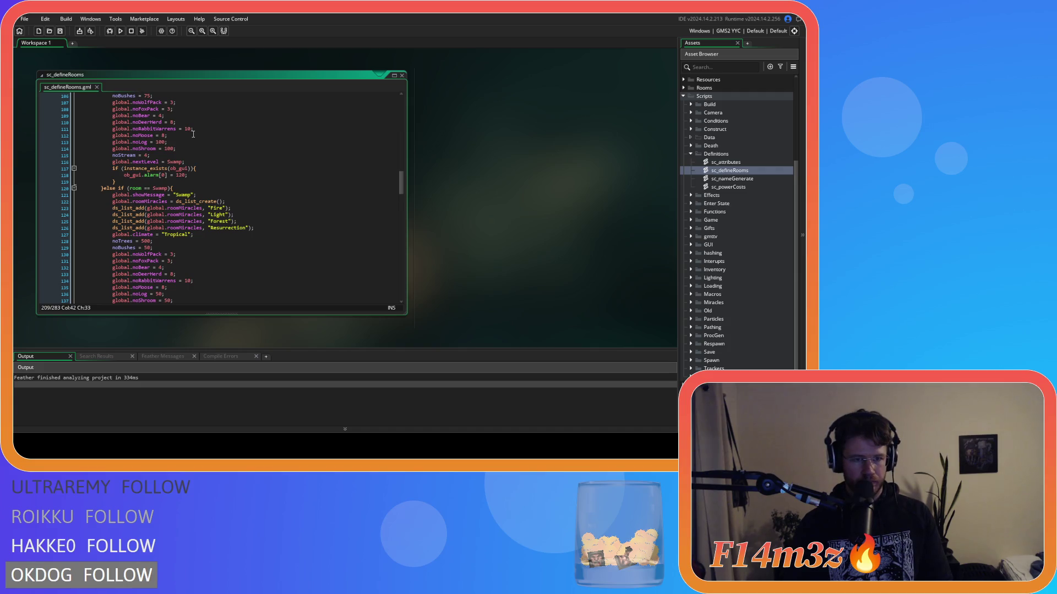
scroll(194, 134, "down", 11)
Move the Desert Island else-if block so it sits right after the Open Plains block
mouse_move(117, 270)
left_mouse_down()
mouse_move(107, 118)
mouse_move(100, 124)
left_mouse_up()
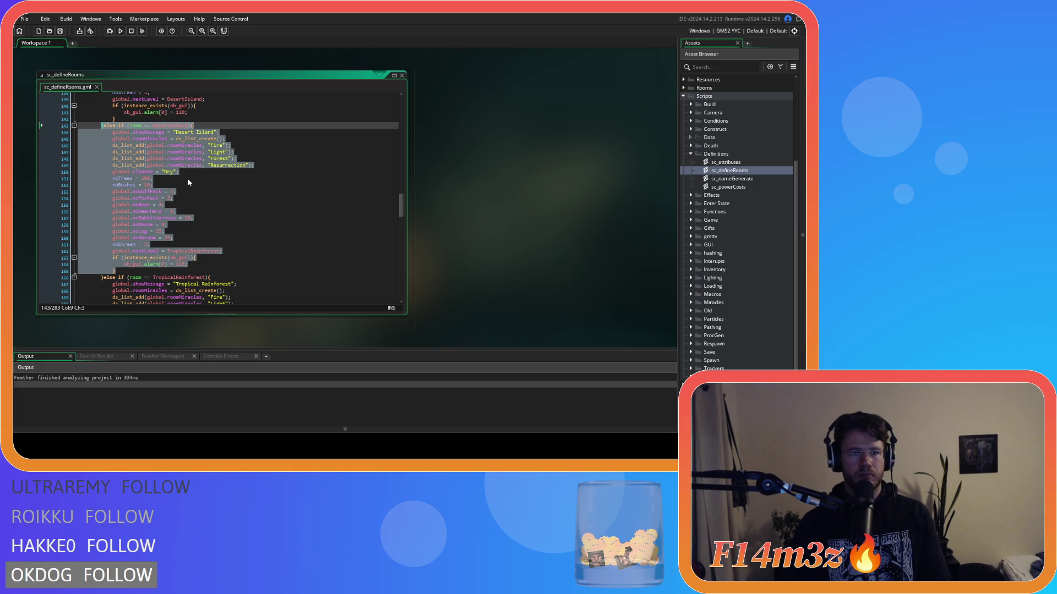
left_click_drag(115, 271, 103, 126)
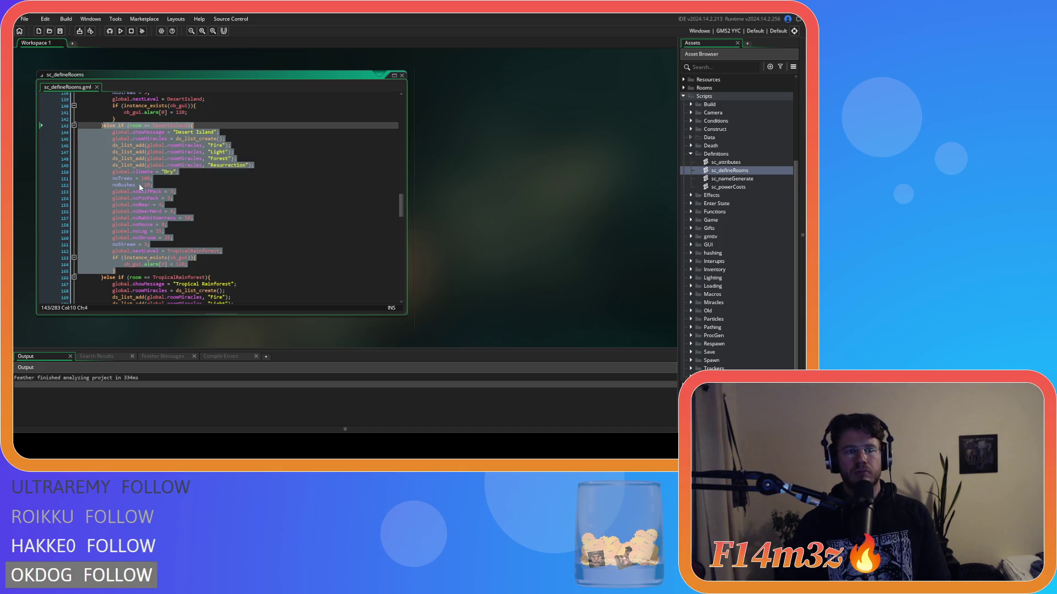
key("Delete")
key("ctrl+z")
left_click_drag(121, 273, 94, 127)
key("ctrl+c")
key("Delete")
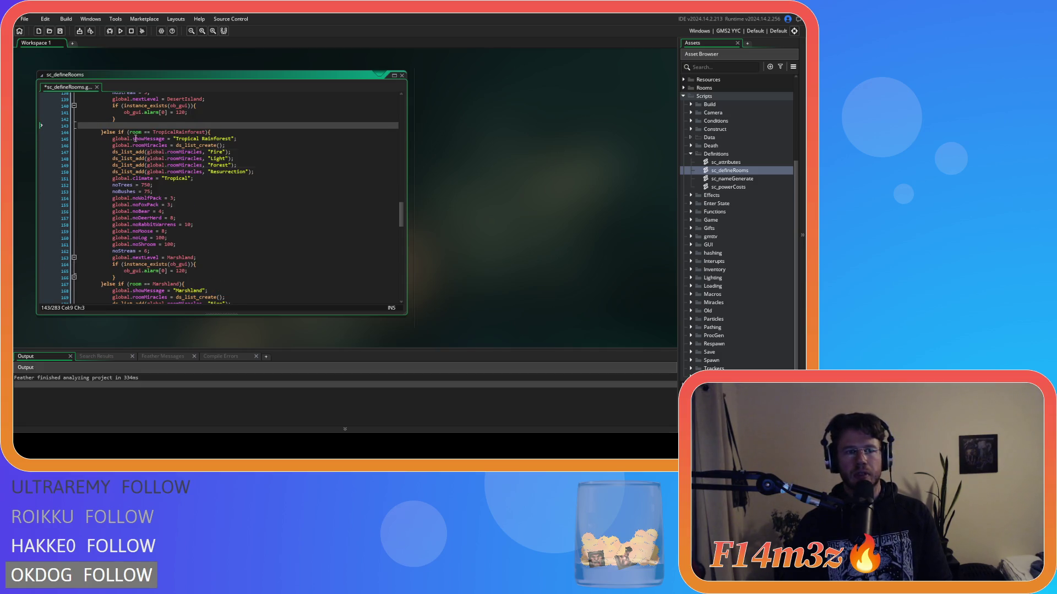
scroll(181, 160, "up", 20)
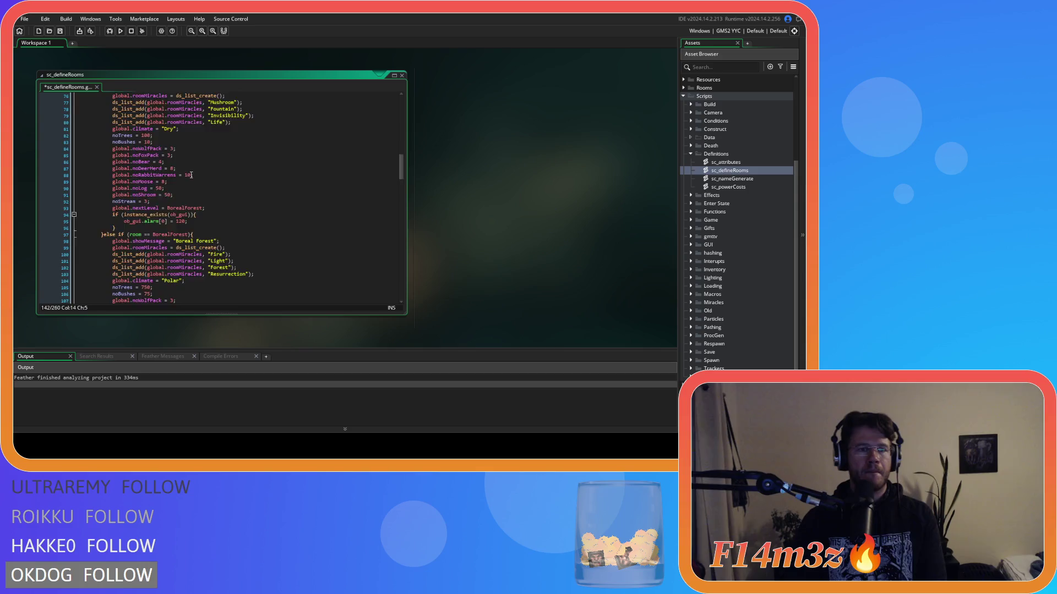
scroll(202, 188, "up", 7)
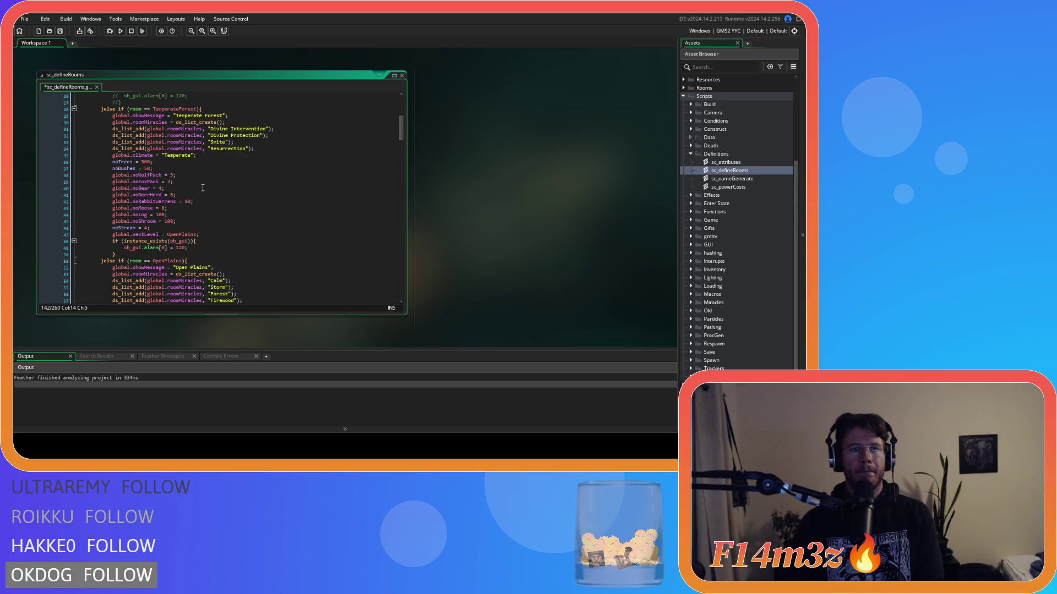
scroll(202, 187, "down", 15)
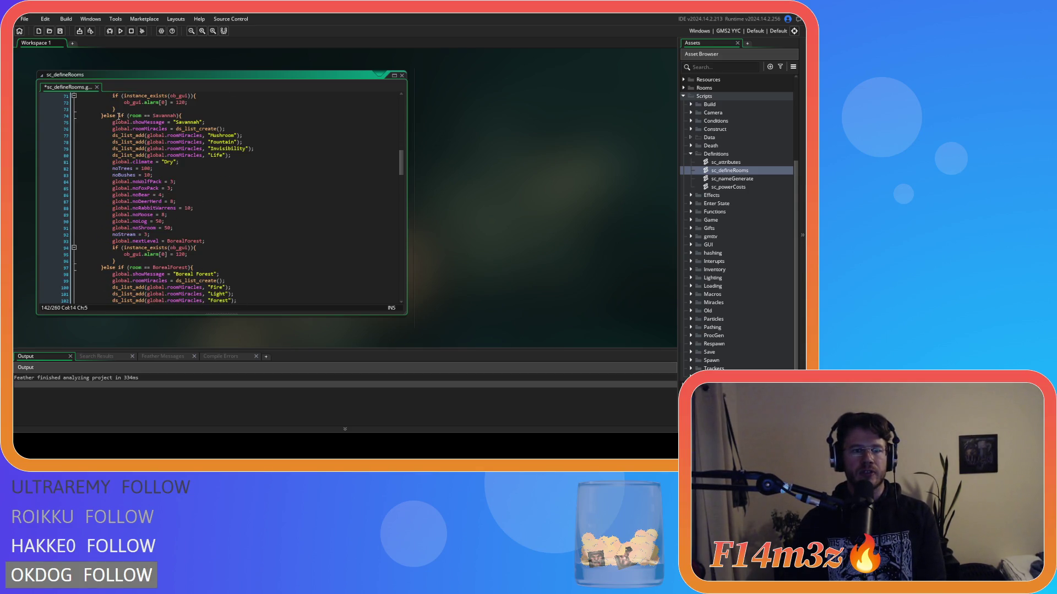
left_click(118, 109)
key("Return")
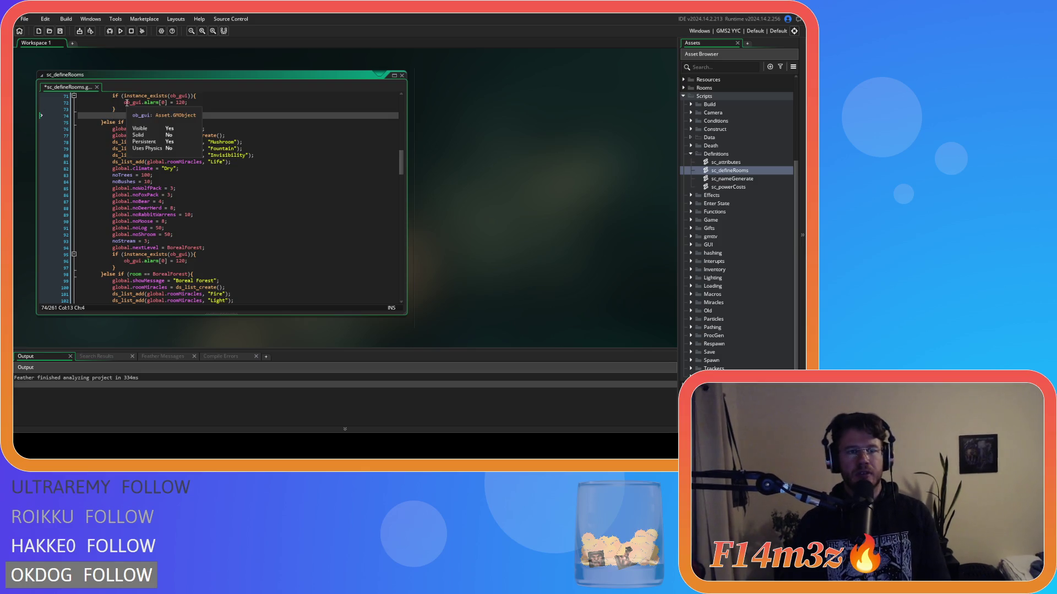
key("ctrl+v")
Change Open Plains' nextLevel from Savannah to DesertIsland and save sc_defineRooms
scroll(215, 161, "up", 1)
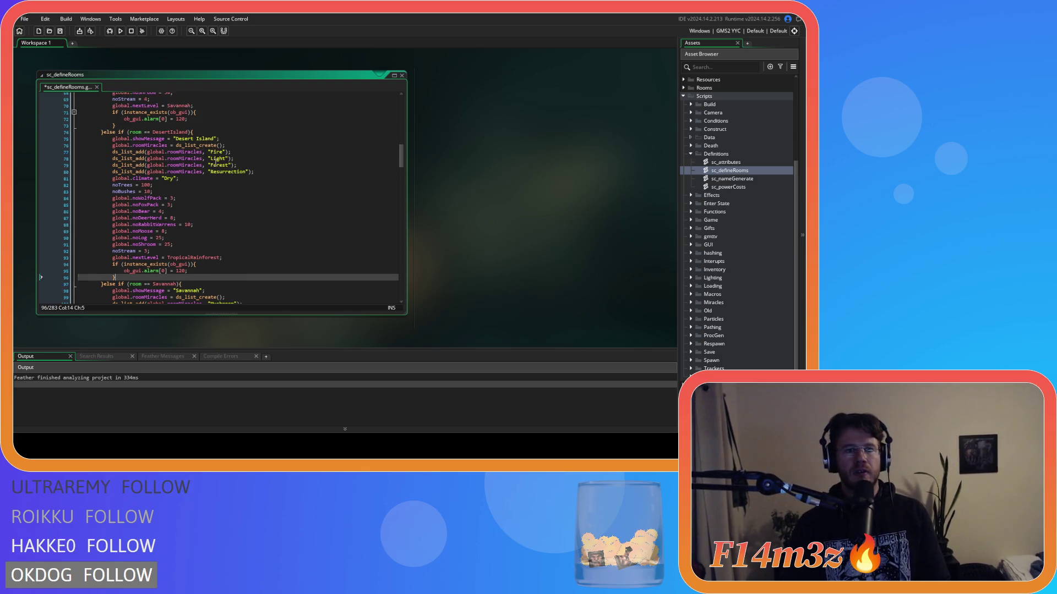
scroll(215, 161, "up", 3)
double_click(179, 172)
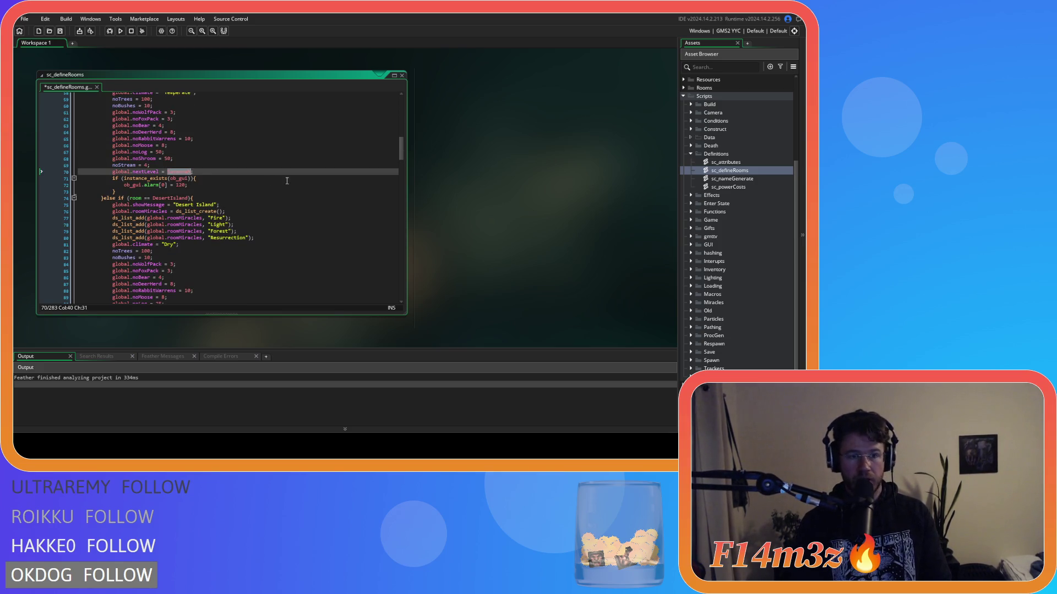
type("DesertIsland")
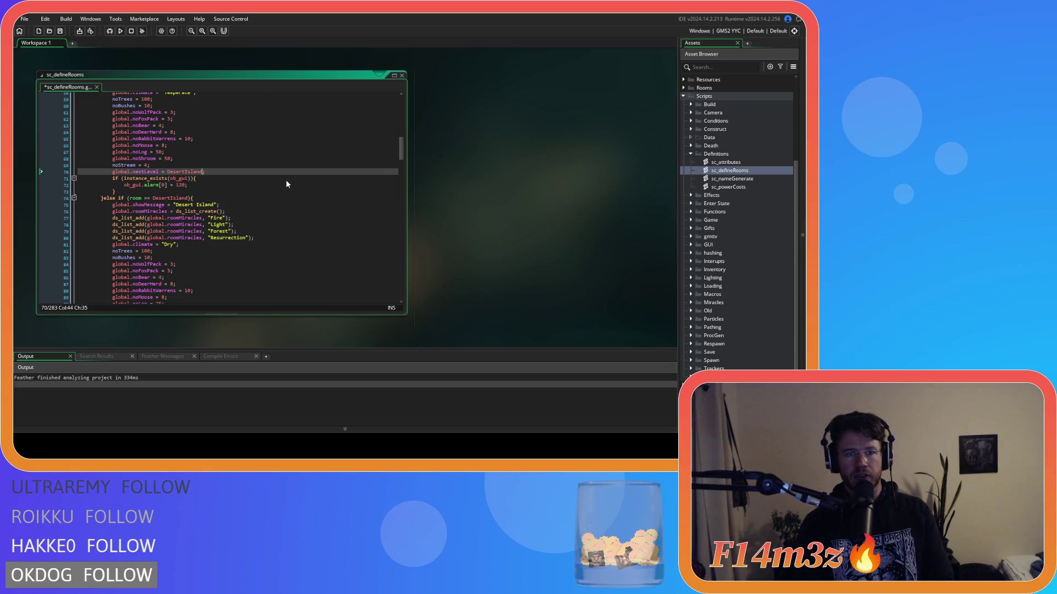
scroll(275, 192, "up", 3)
left_click(245, 210)
key("ctrl+s")
scroll(245, 209, "down", 3)
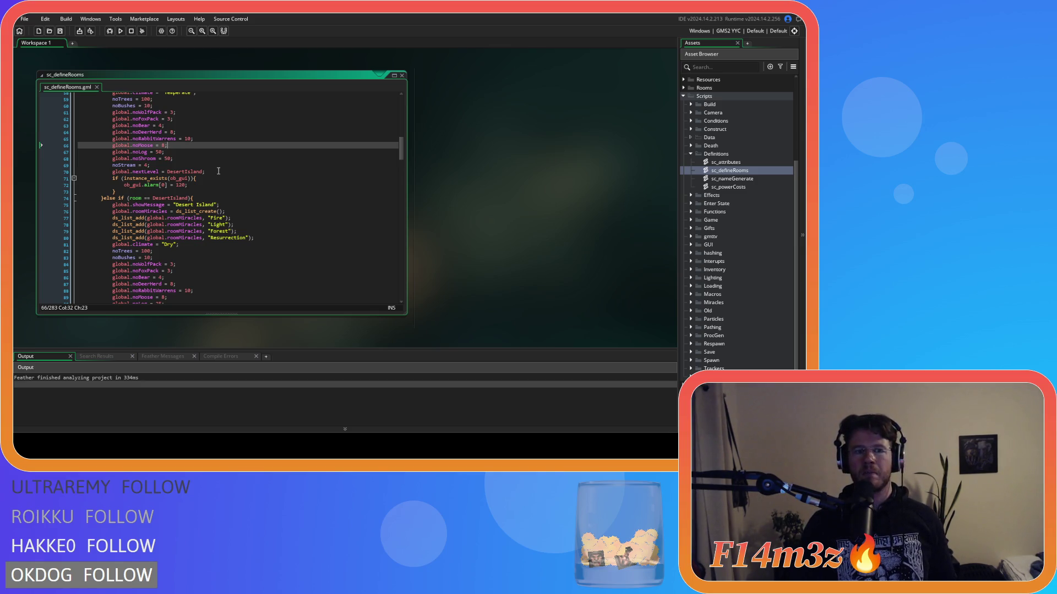
scroll(219, 172, "down", 2)
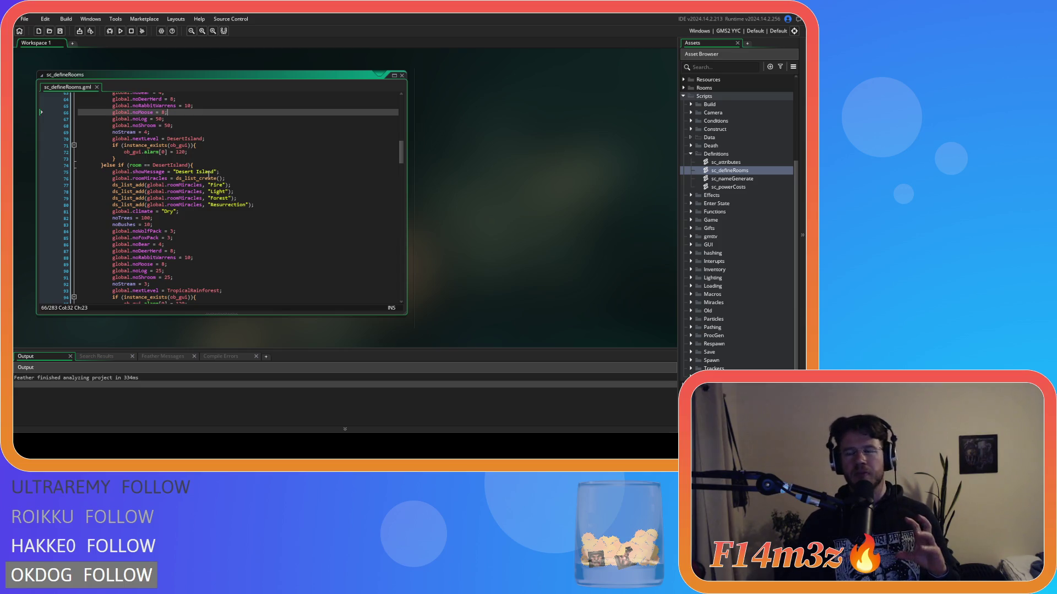
mouse_move(208, 176)
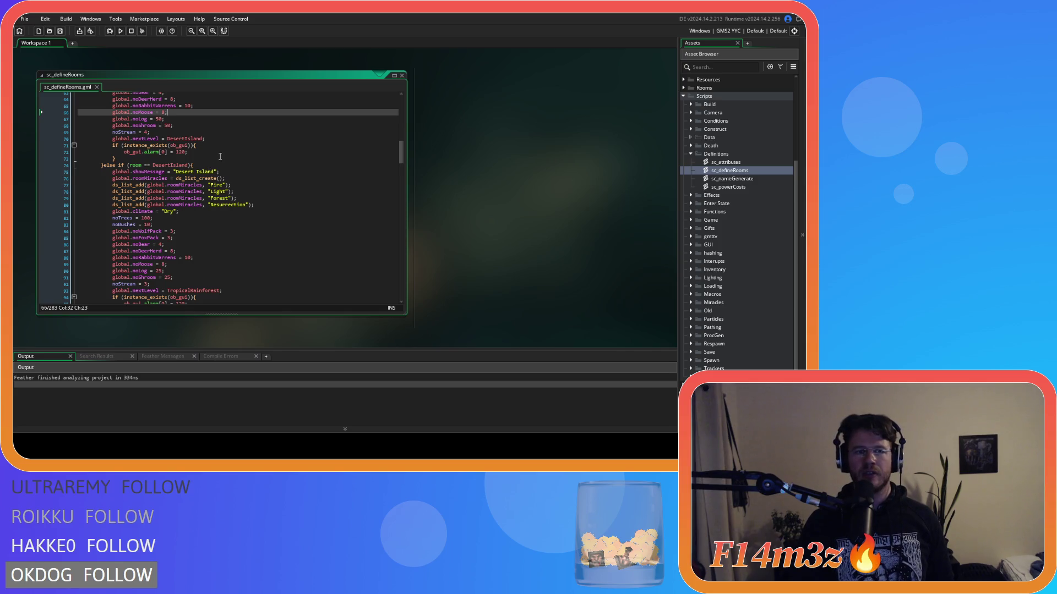
scroll(219, 157, "up", 1)
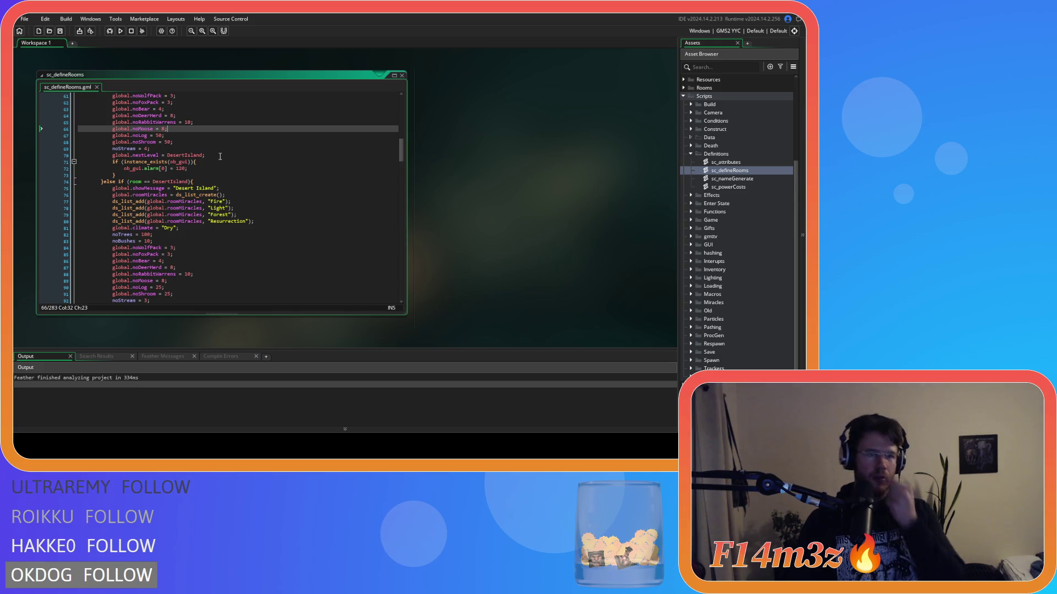
scroll(220, 157, "down", 5)
scroll(221, 157, "up", 7)
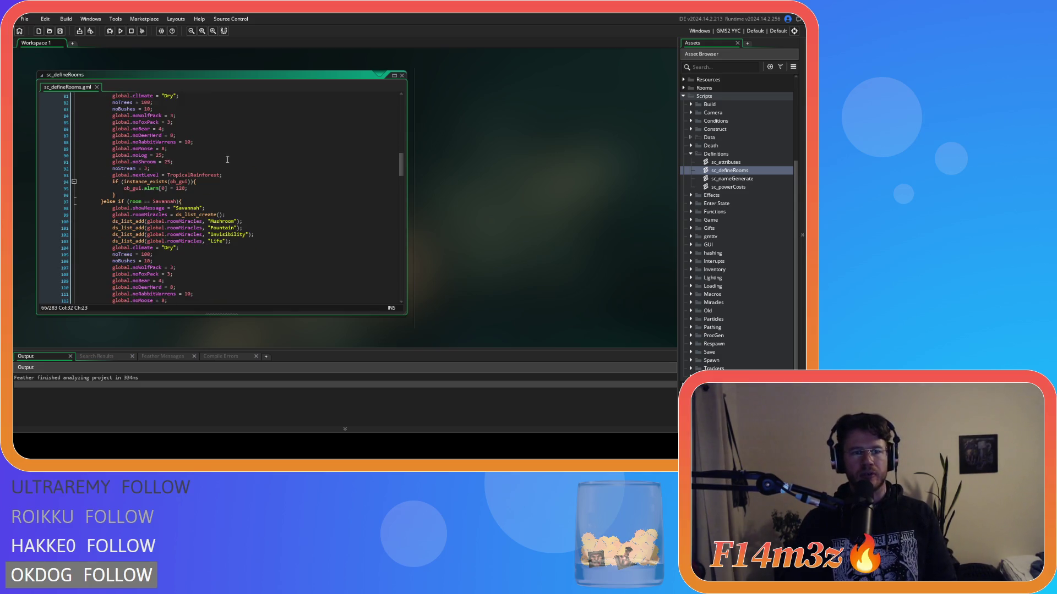
scroll(228, 161, "down", 3)
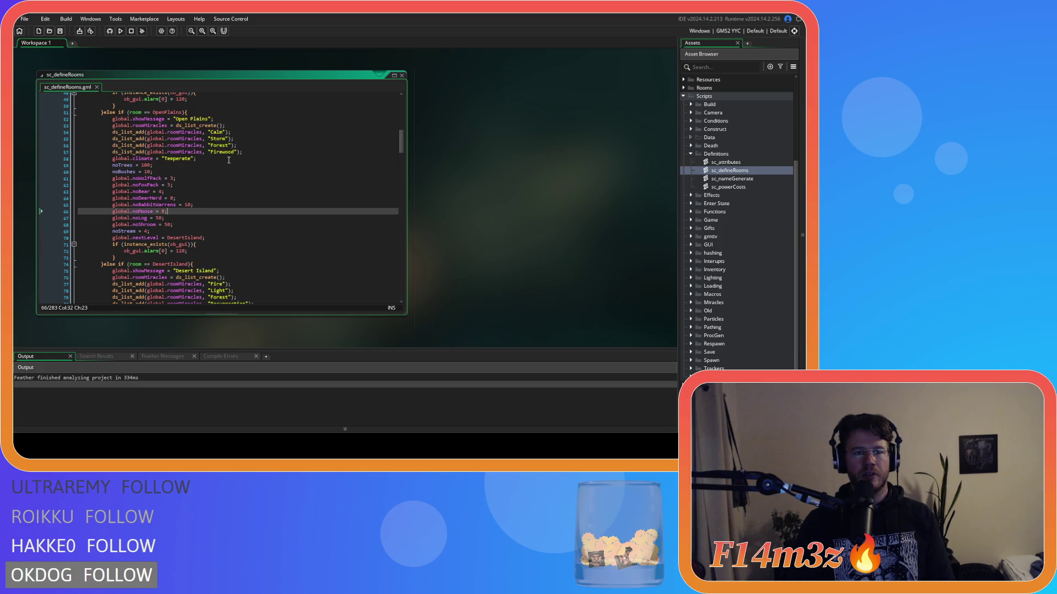
scroll(228, 160, "down", 5)
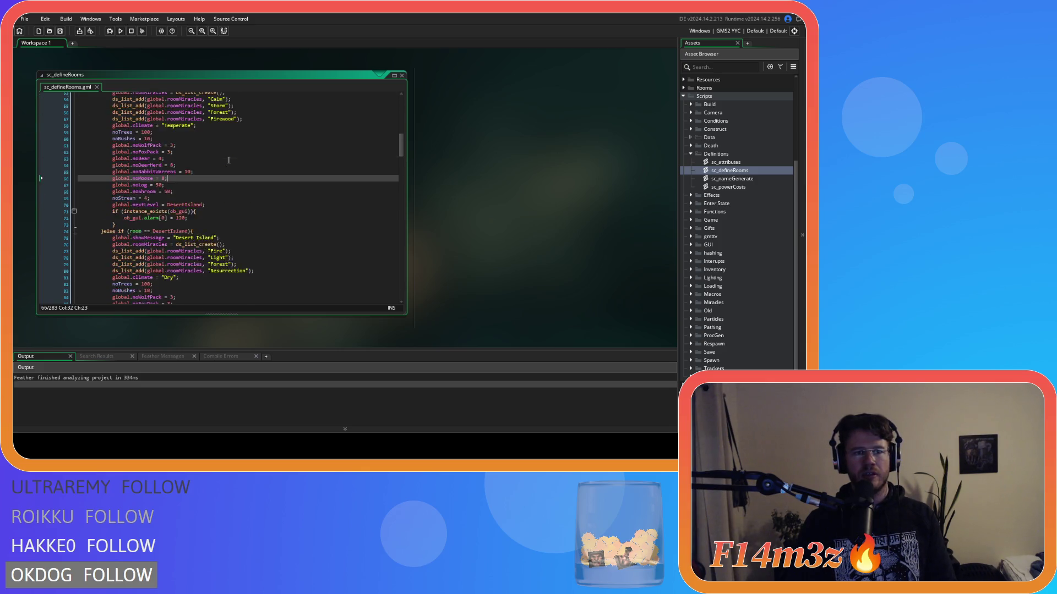
scroll(229, 160, "down", 2)
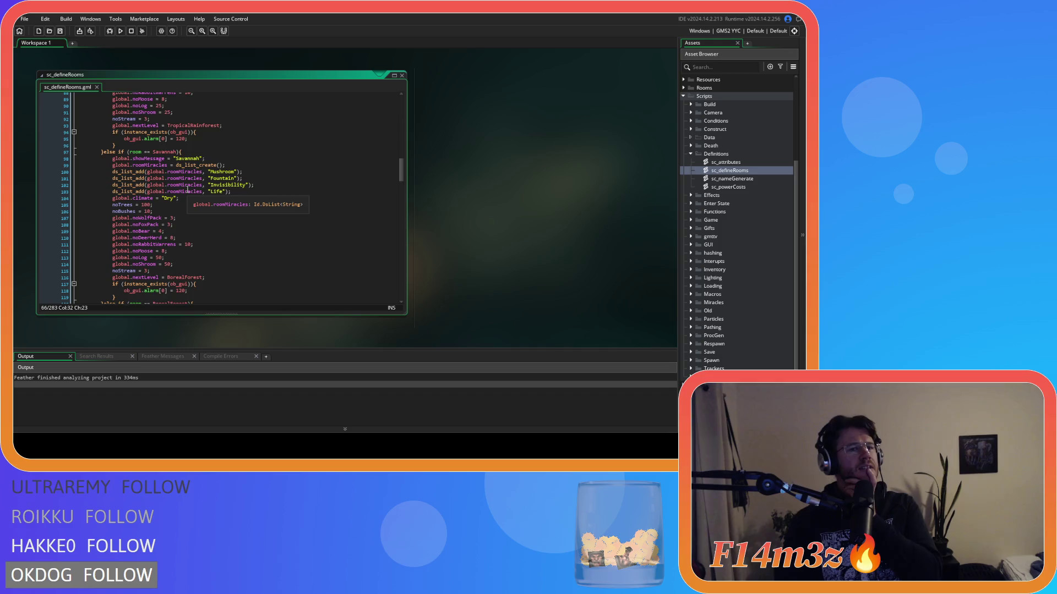
scroll(188, 189, "down", 2)
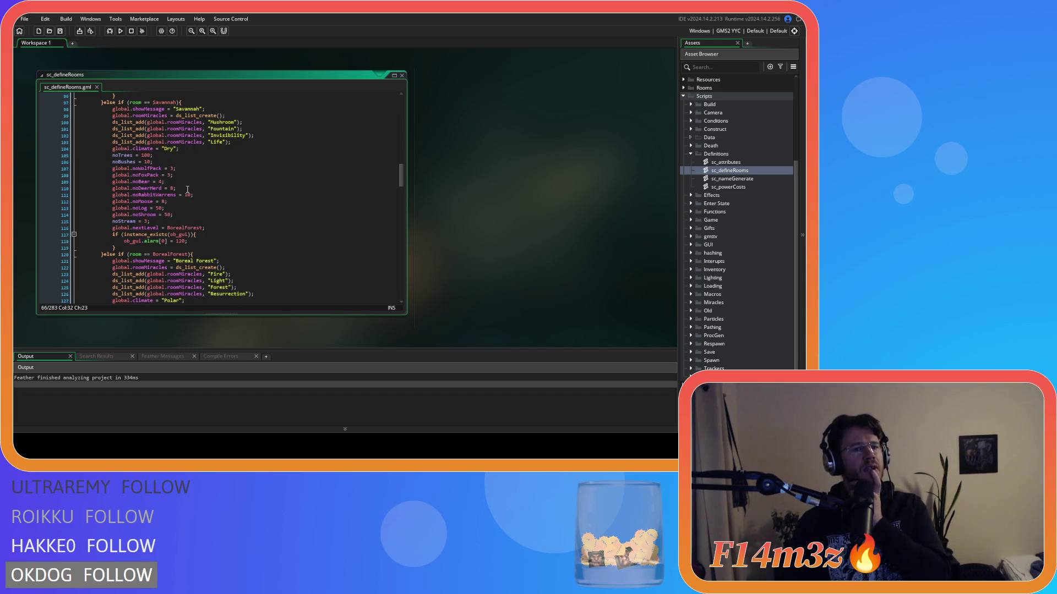
scroll(188, 189, "up", 2)
scroll(188, 189, "down", 2)
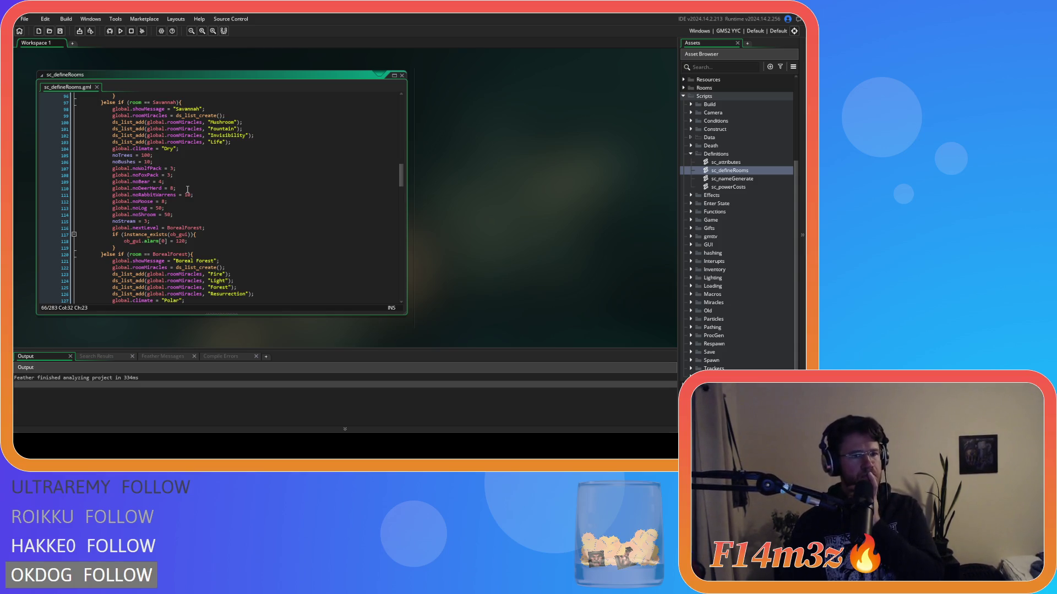
scroll(188, 190, "down", 9)
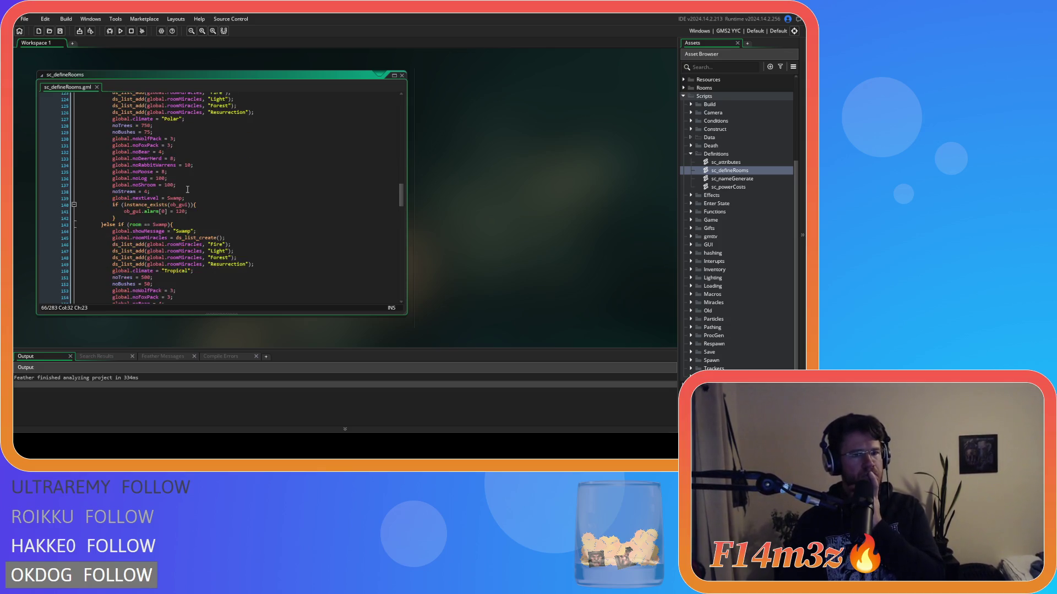
scroll(188, 189, "up", 6)
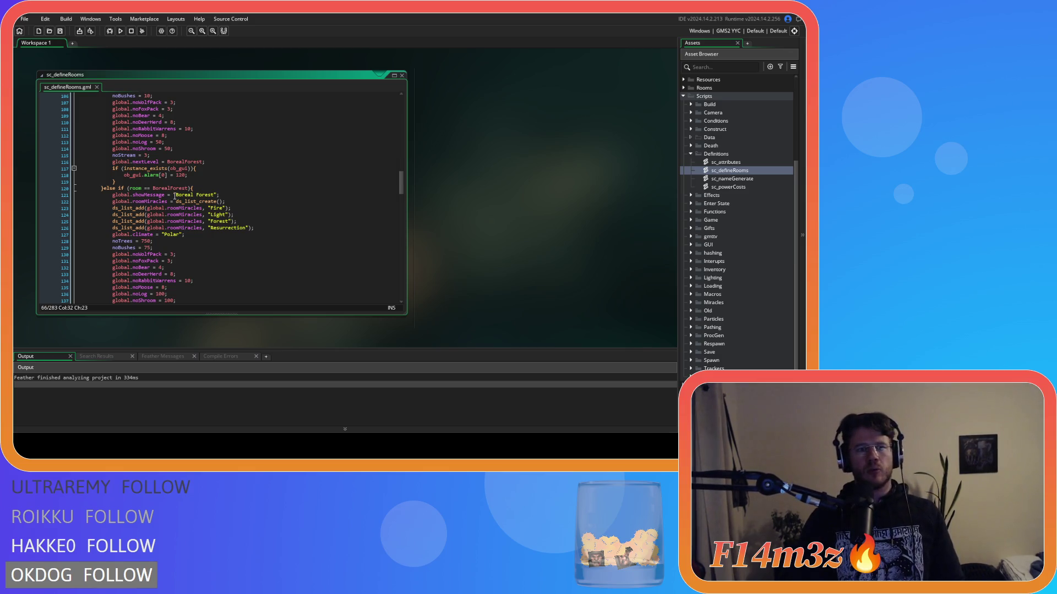
scroll(175, 196, "up", 4)
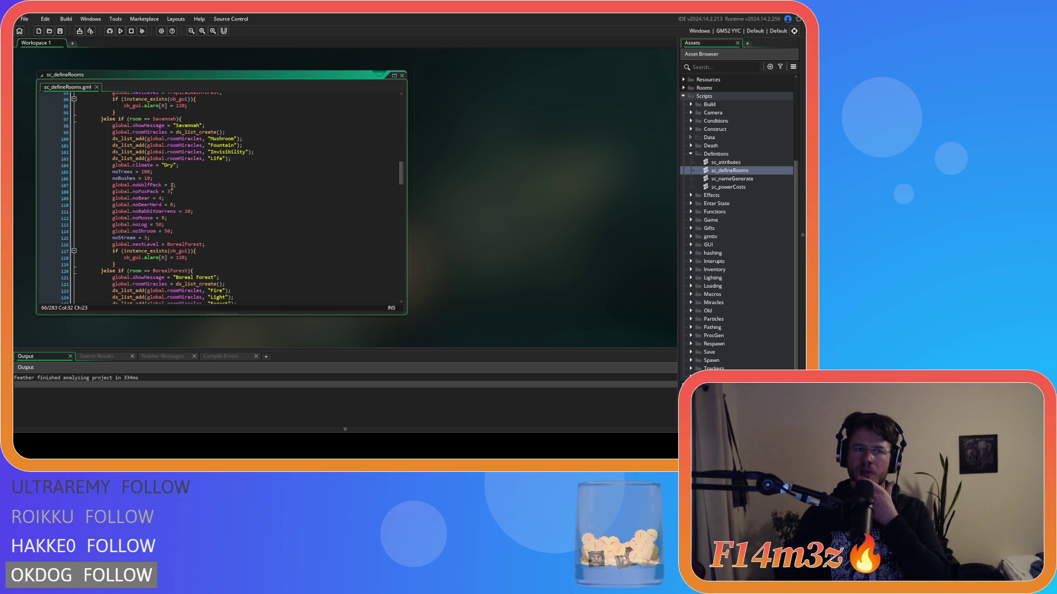
scroll(172, 185, "up", 5)
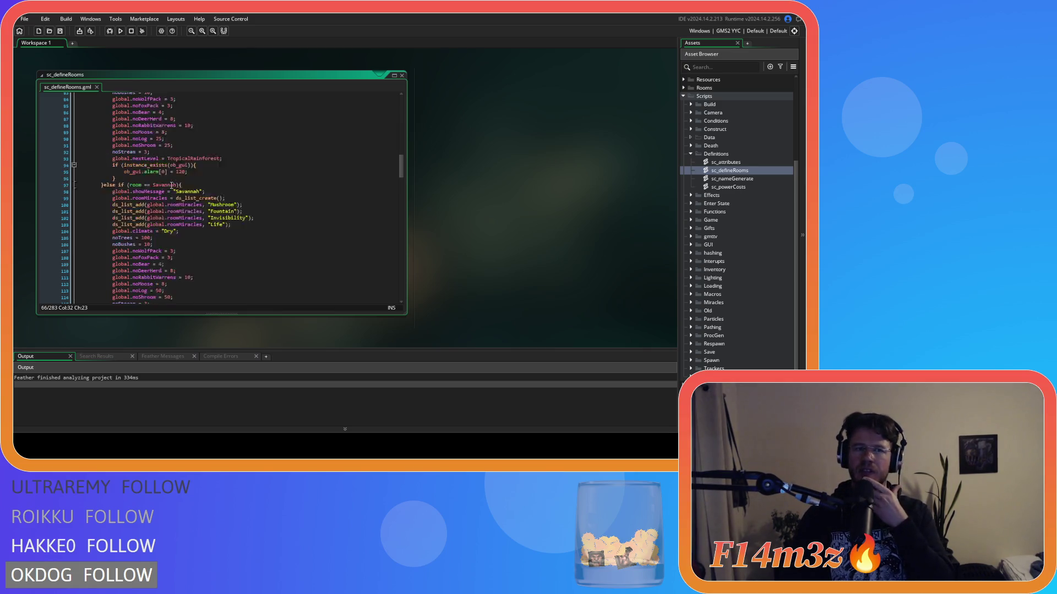
scroll(185, 184, "up", 2)
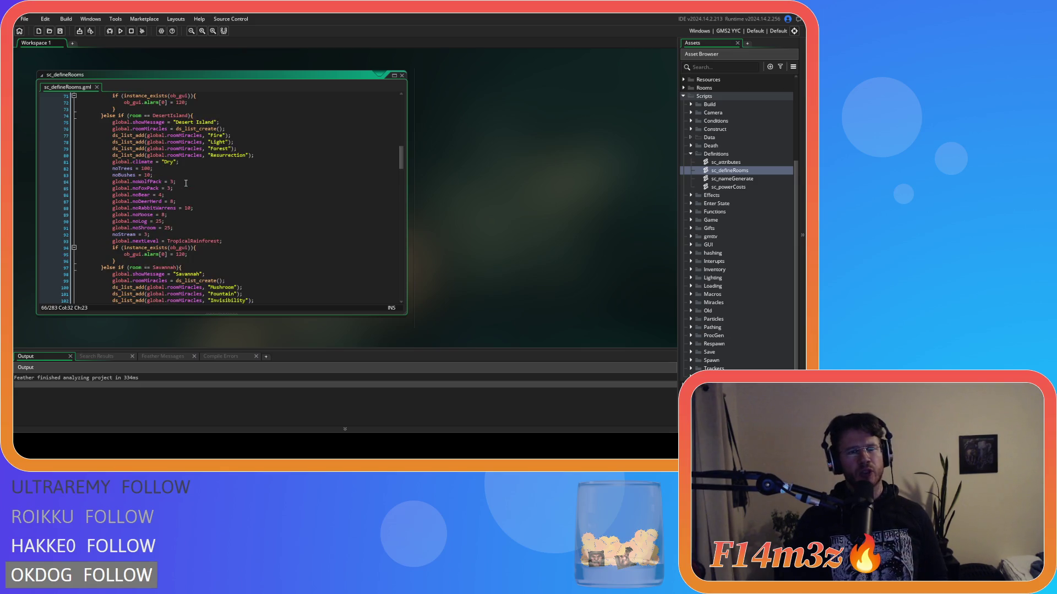
scroll(186, 183, "down", 2)
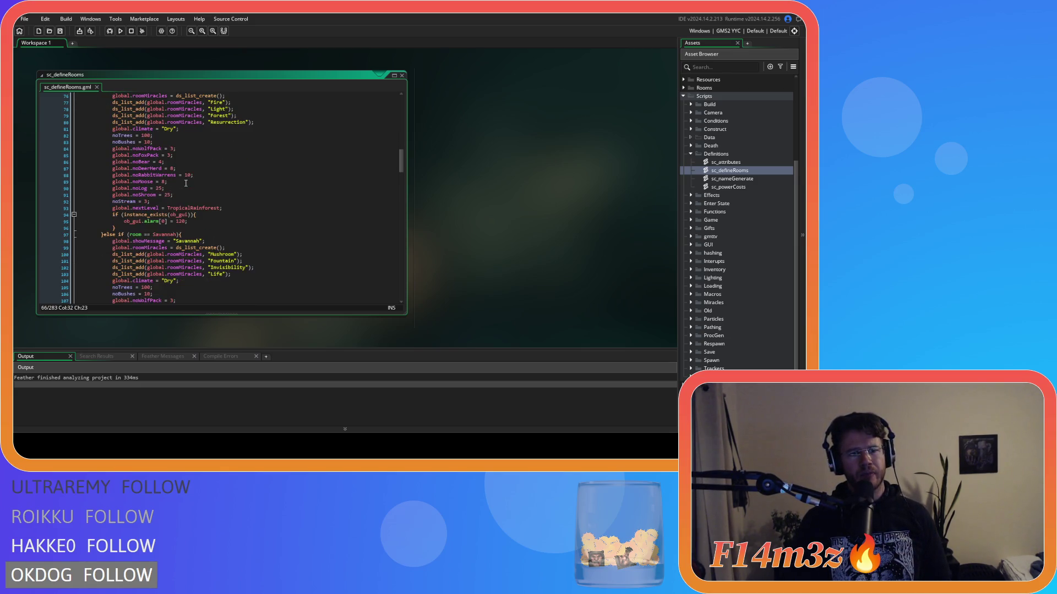
Replace TropicalRainforest with Savannah as the Desert Island next level on line 93, then save
double_click(173, 234)
key("ctrl+c")
double_click(192, 208)
key("ctrl+v")
type(";")
key("ctrl+s")
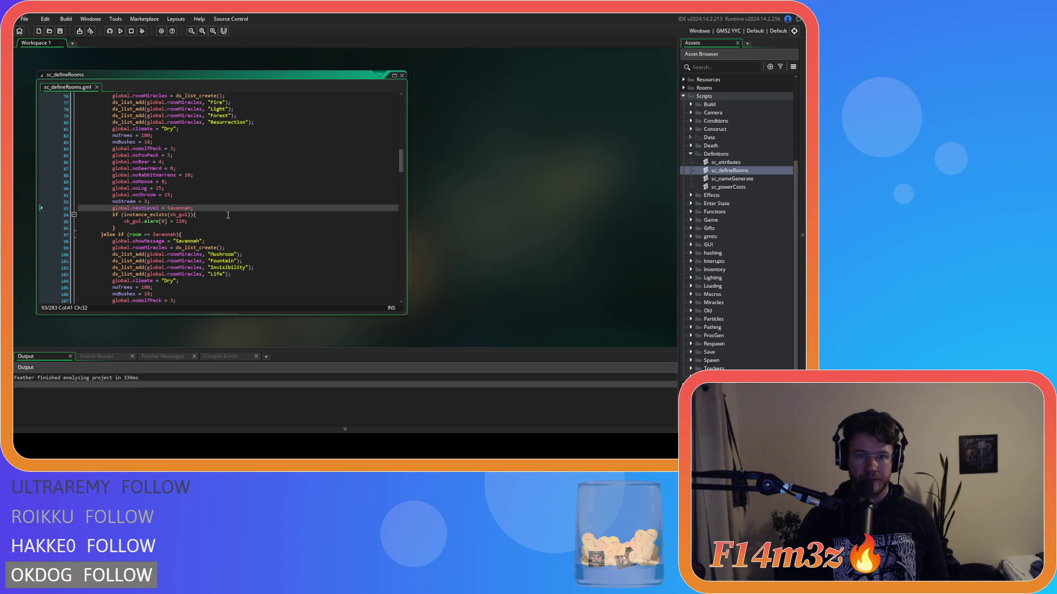
scroll(228, 215, "down", 5)
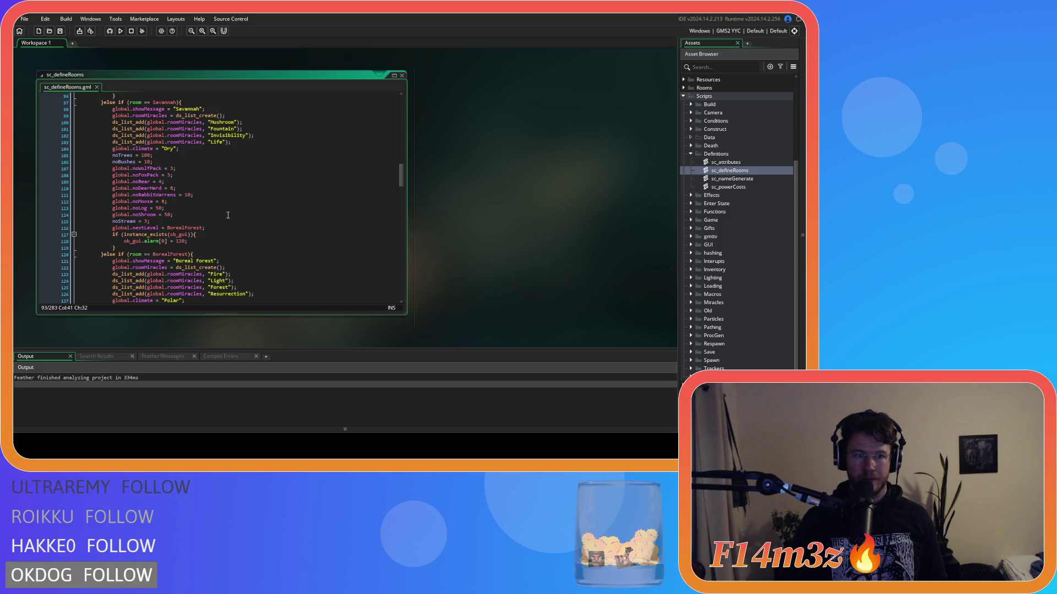
scroll(227, 215, "down", 8)
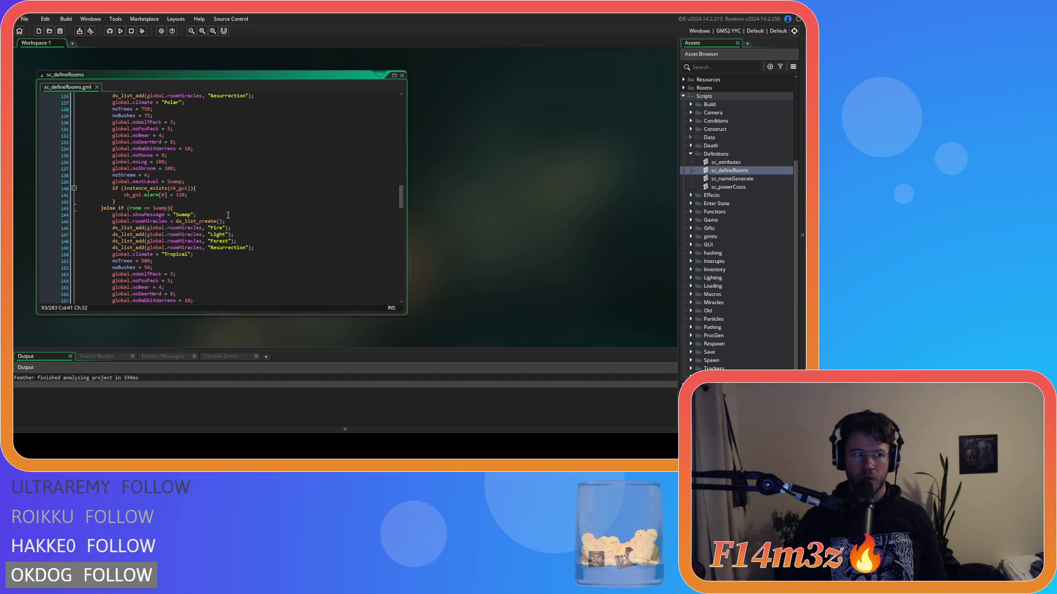
scroll(228, 215, "down", 5)
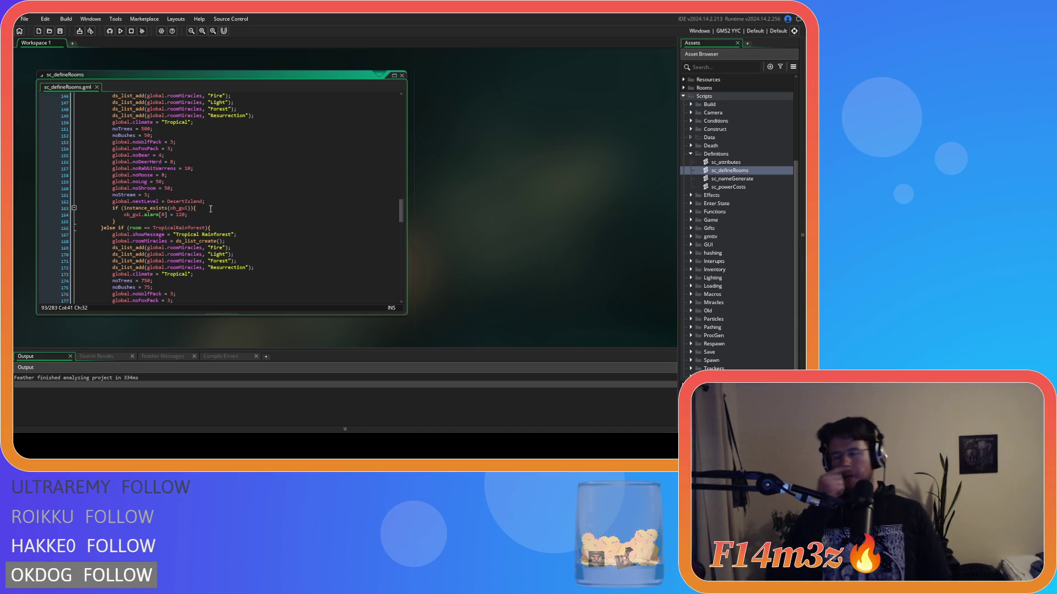
scroll(210, 208, "down", 10)
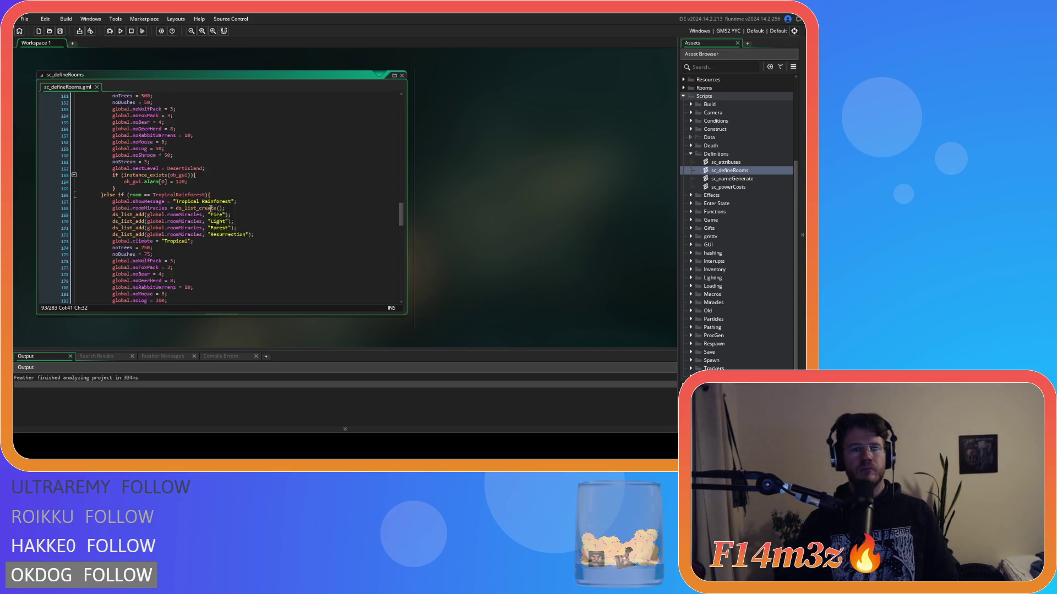
scroll(210, 208, "up", 3)
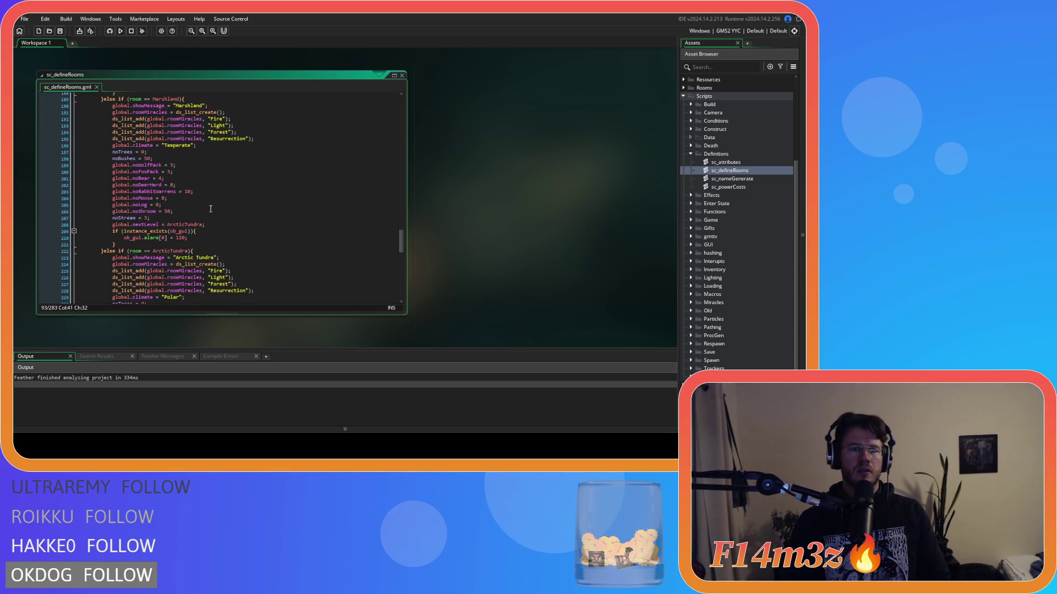
scroll(211, 209, "up", 20)
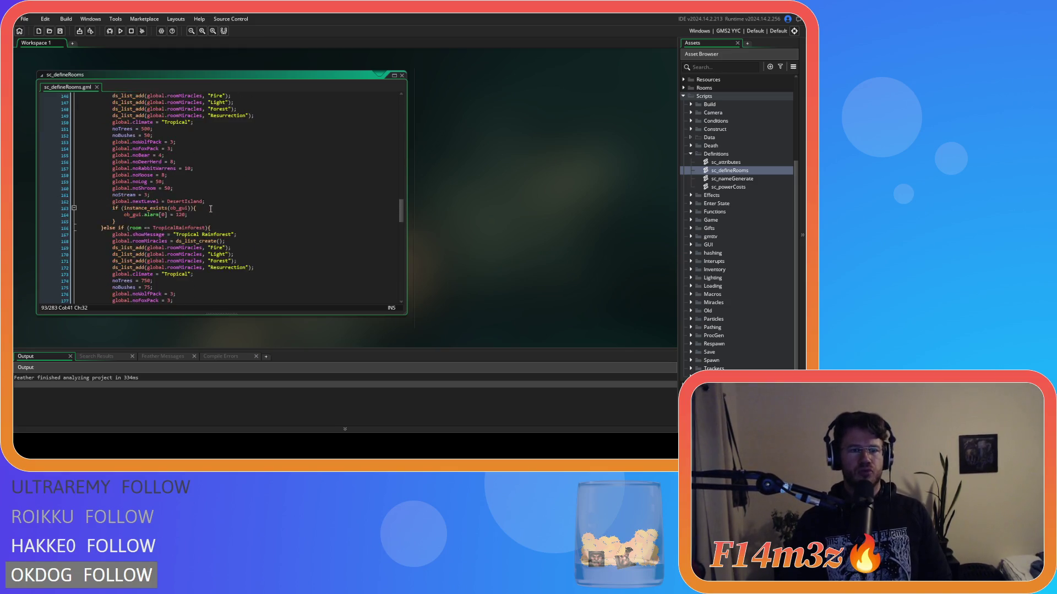
scroll(211, 209, "up", 7)
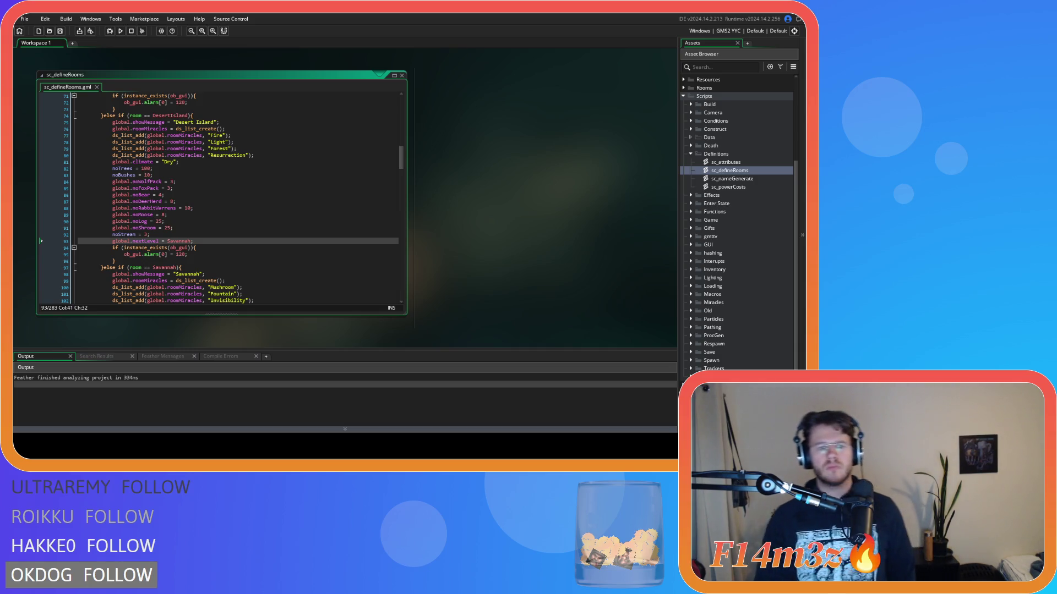
left_click(436, 209)
left_click(233, 209)
scroll(233, 211, "up", 15)
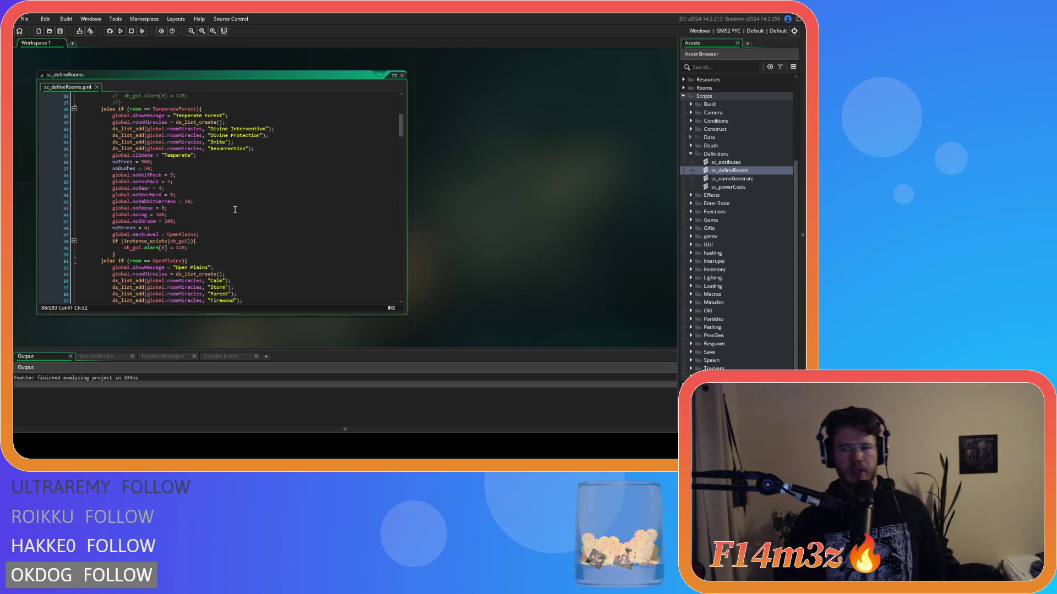
scroll(232, 212, "down", 1)
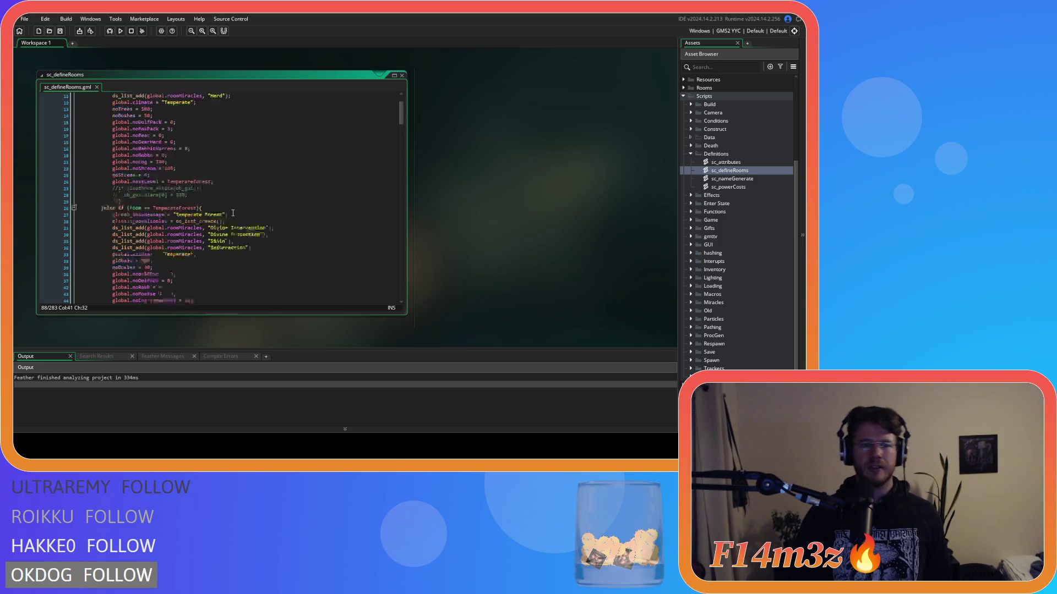
scroll(236, 193, "down", 1)
scroll(243, 172, "down", 10)
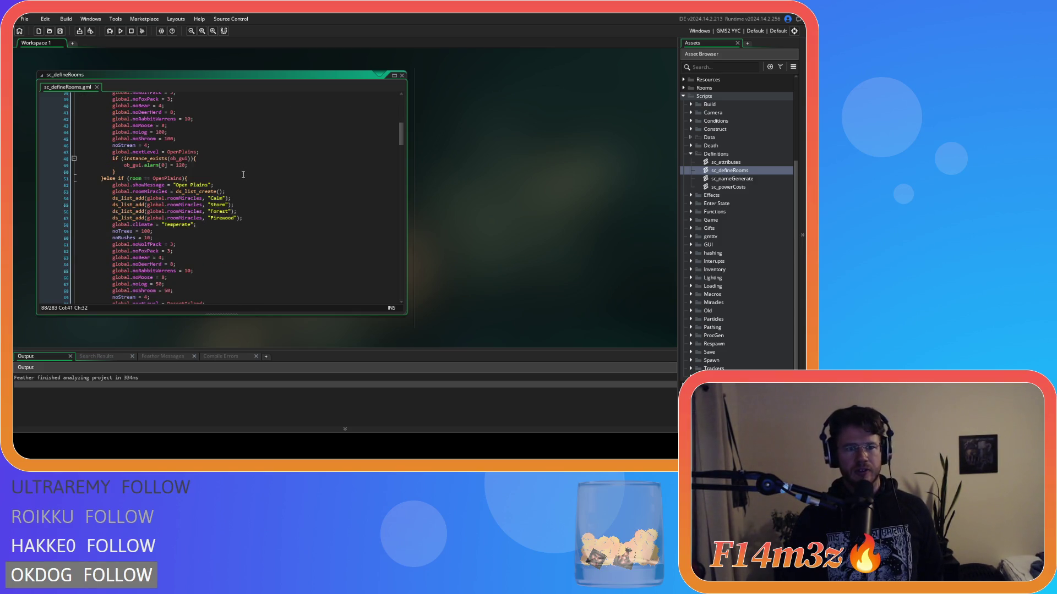
scroll(227, 194, "down", 11)
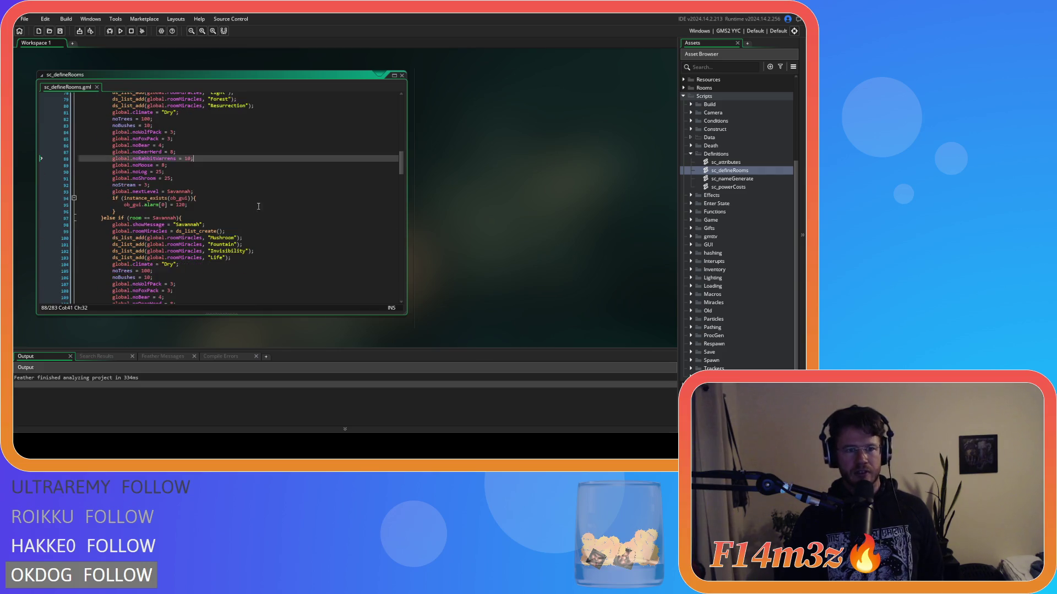
scroll(221, 189, "down", 8)
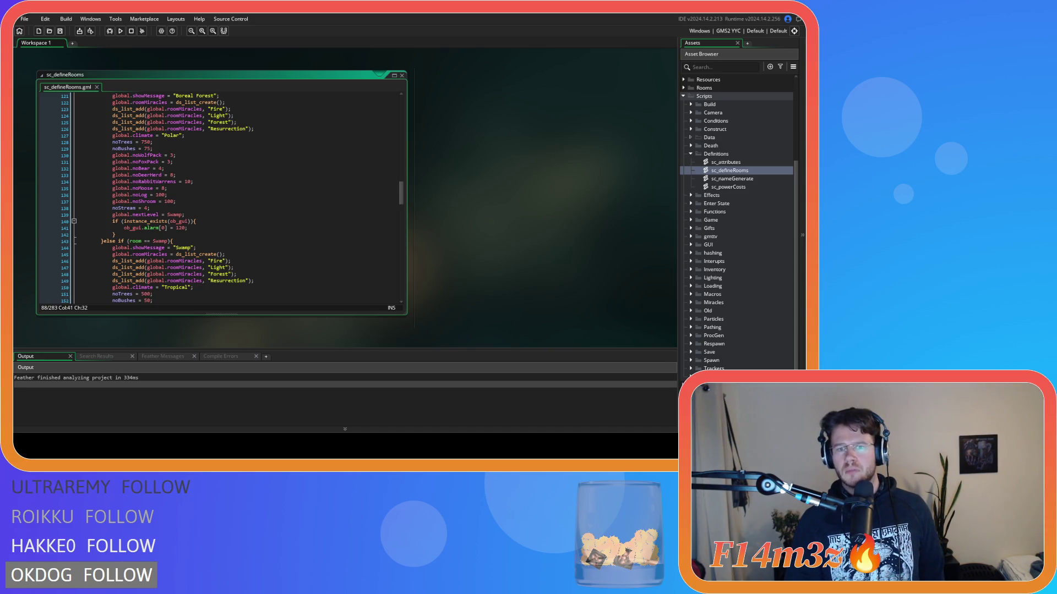
left_click(253, 188)
scroll(254, 189, "up", 3)
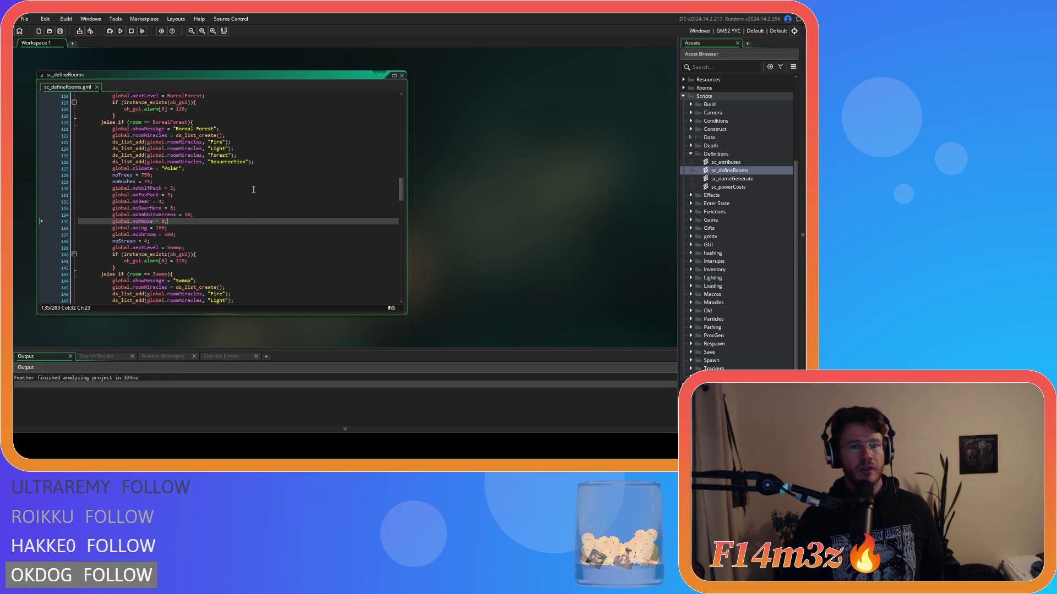
scroll(215, 171, "down", 10)
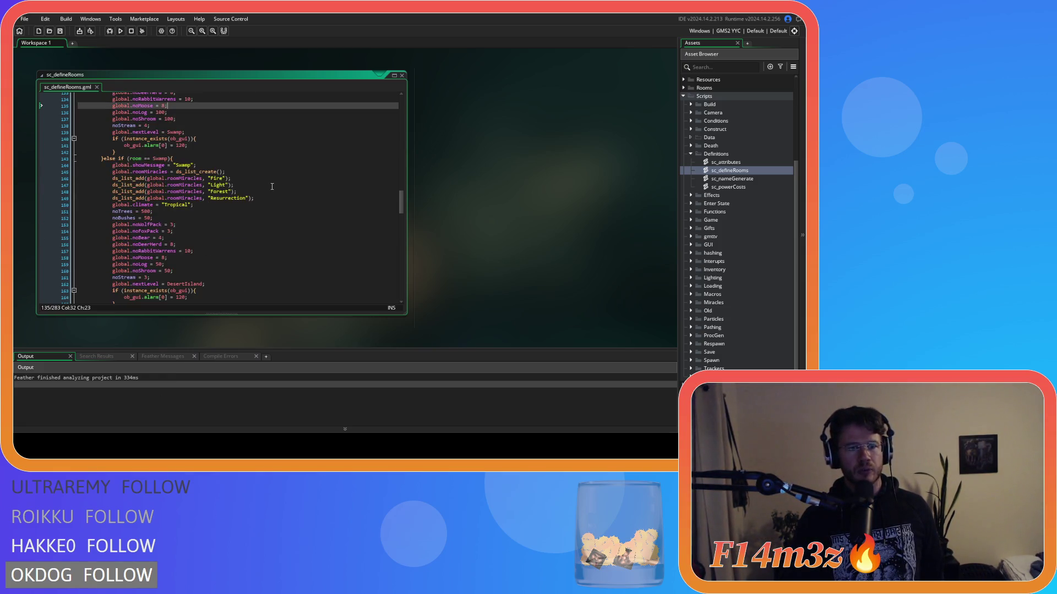
scroll(229, 204, "down", 20)
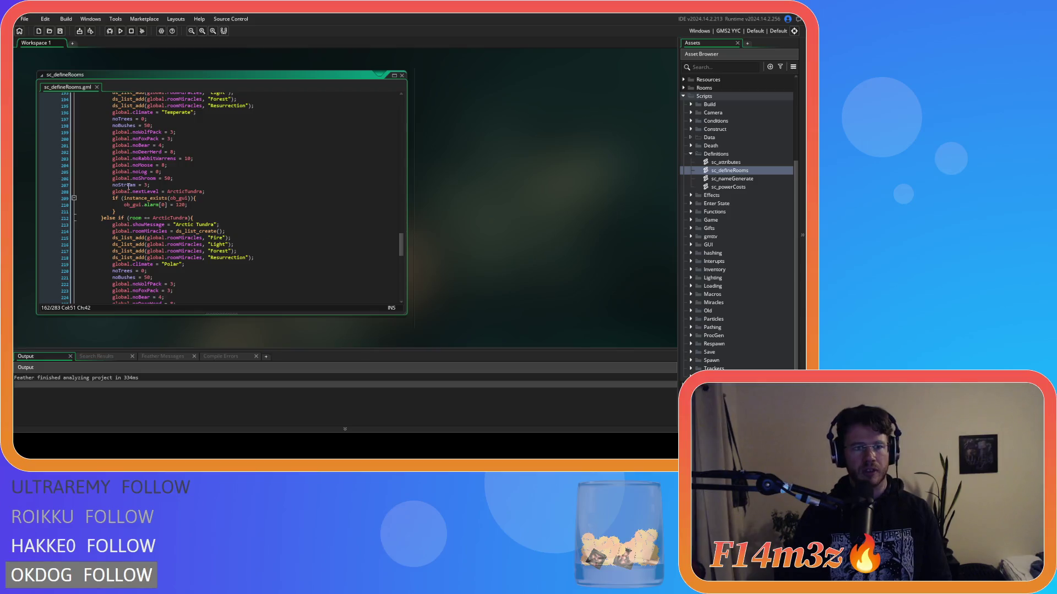
left_click(242, 211)
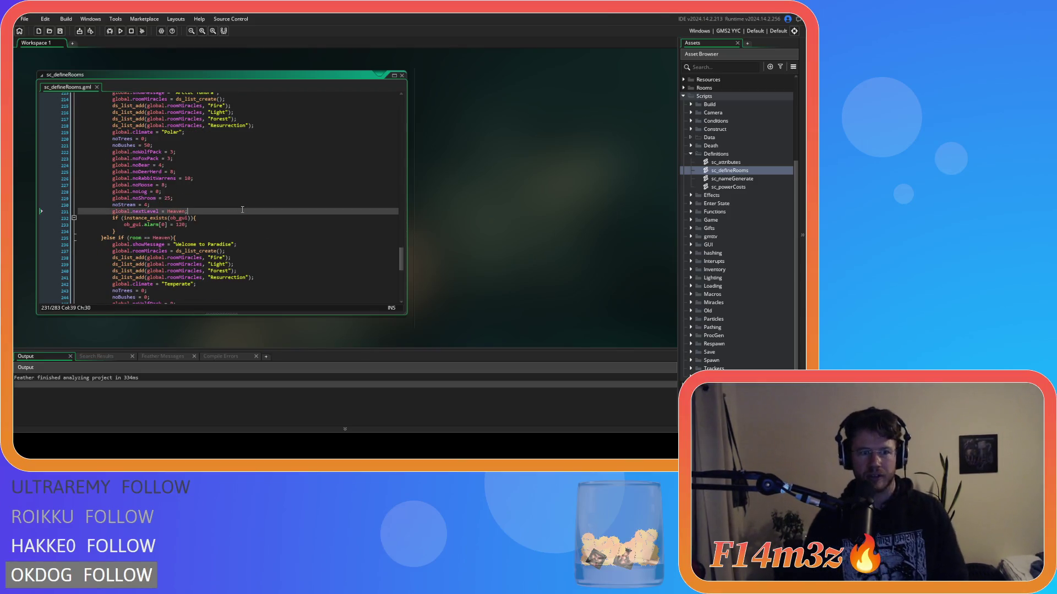
scroll(242, 212, "down", 13)
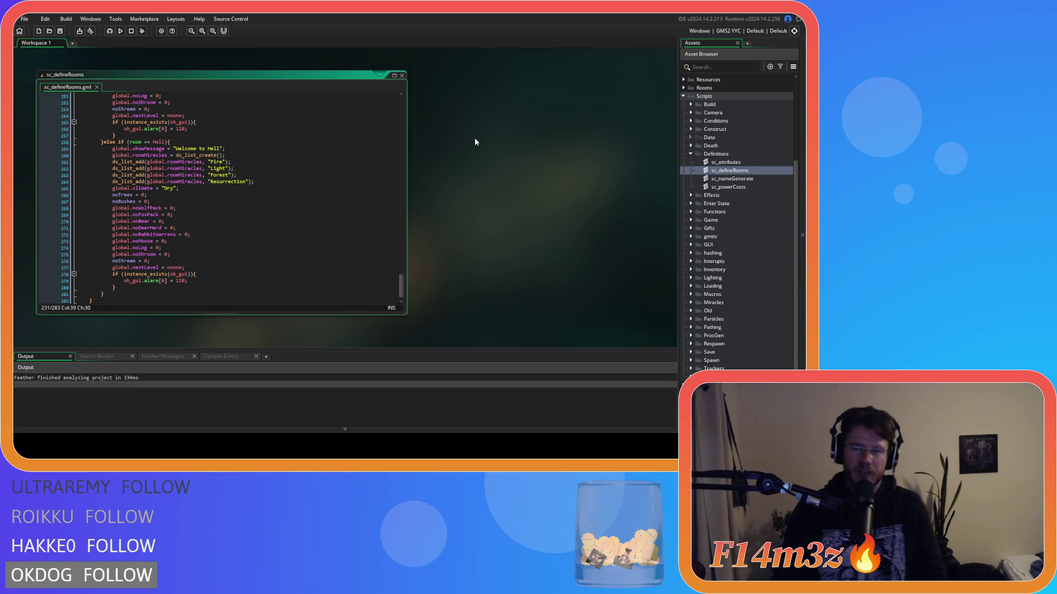
right_click(484, 150)
Close all open editors and open sc_powerCosts from Scripts > Definitions
mouse_move(512, 165)
left_click(559, 182)
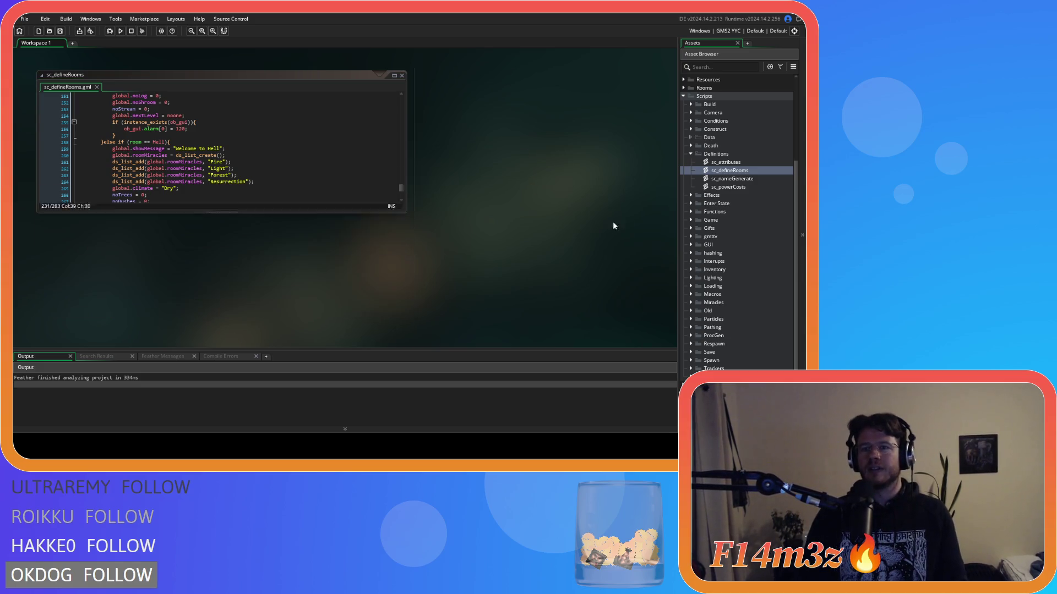
left_click(690, 154)
left_click(683, 96)
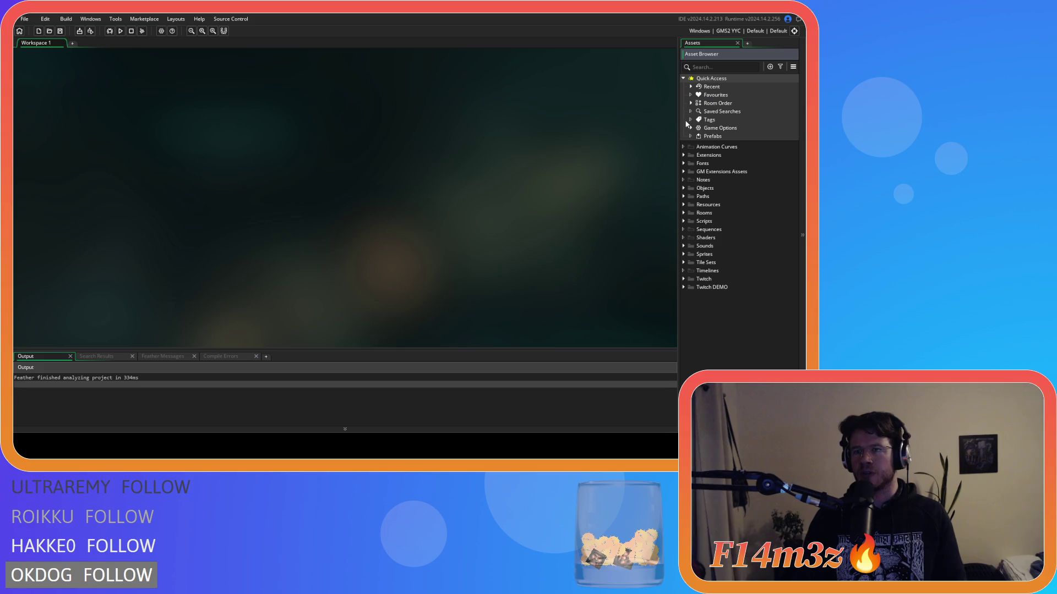
left_click(683, 221)
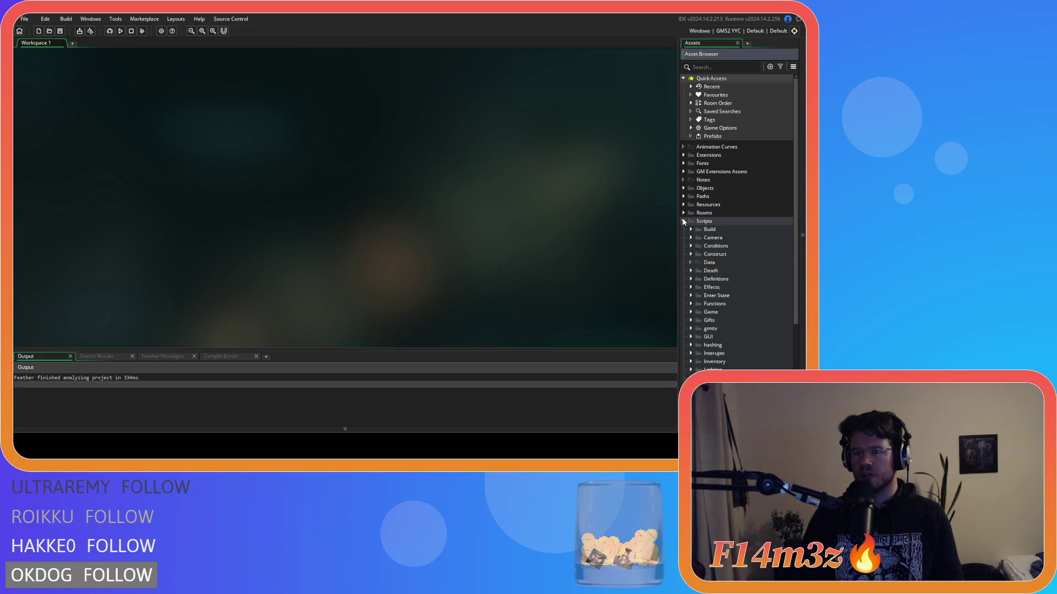
left_click(691, 246)
left_click(693, 246)
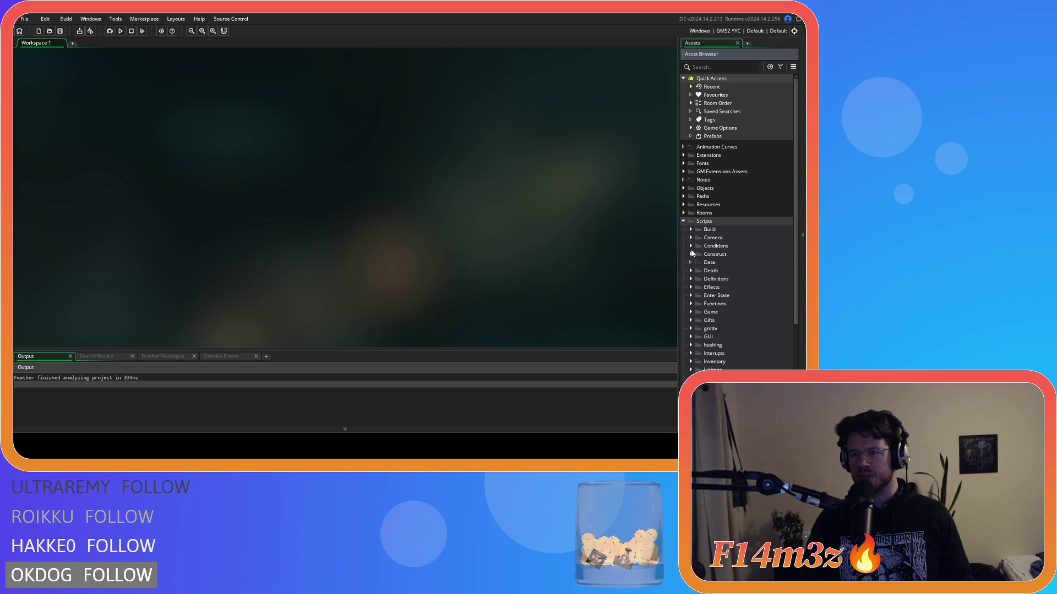
left_click(694, 279)
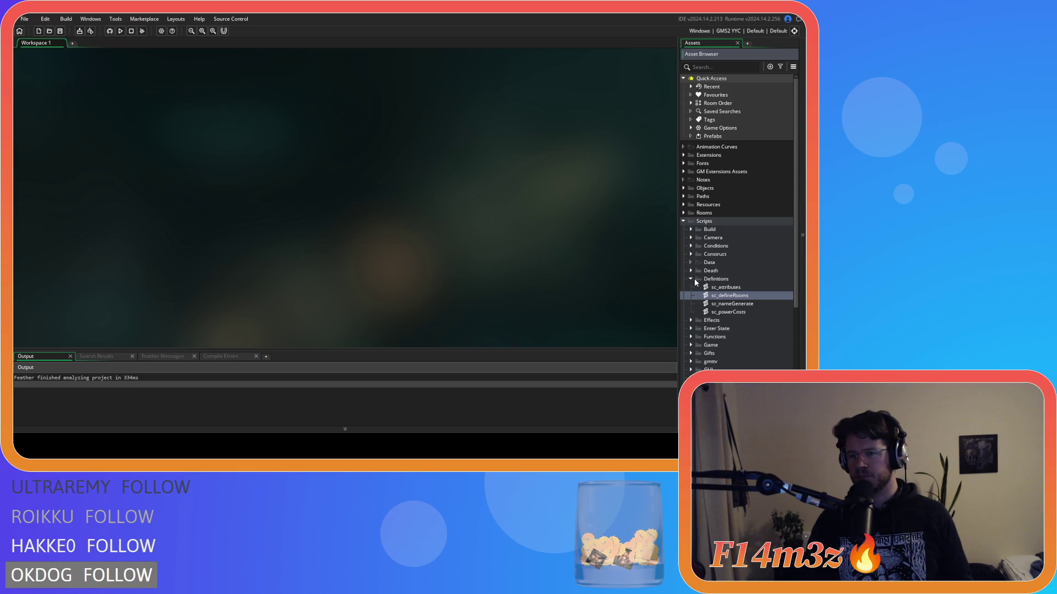
double_click(741, 313)
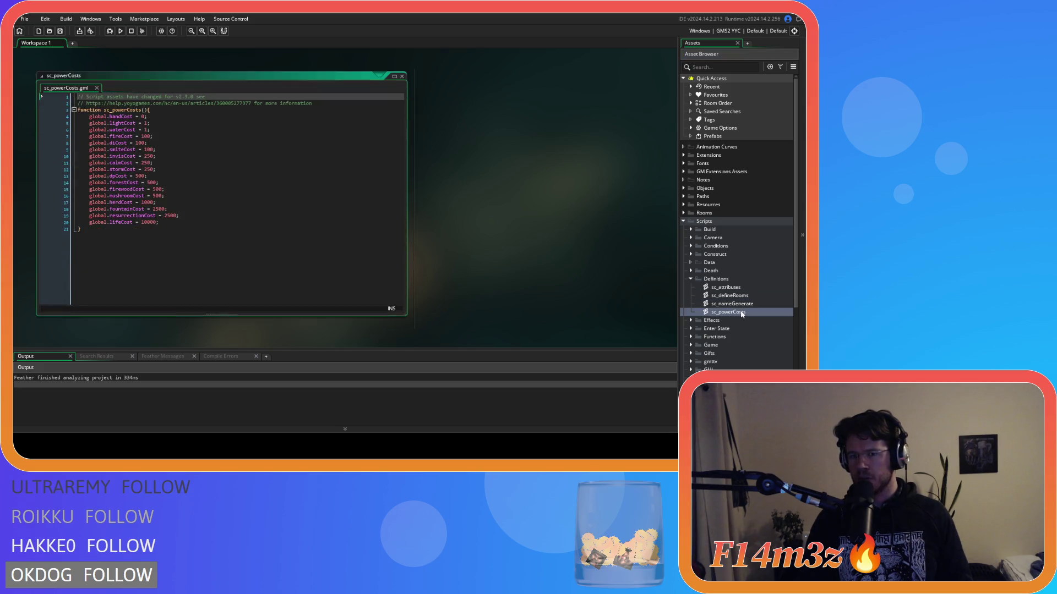
Change the dpCost value from 500 to 250 and save
left_click(218, 181)
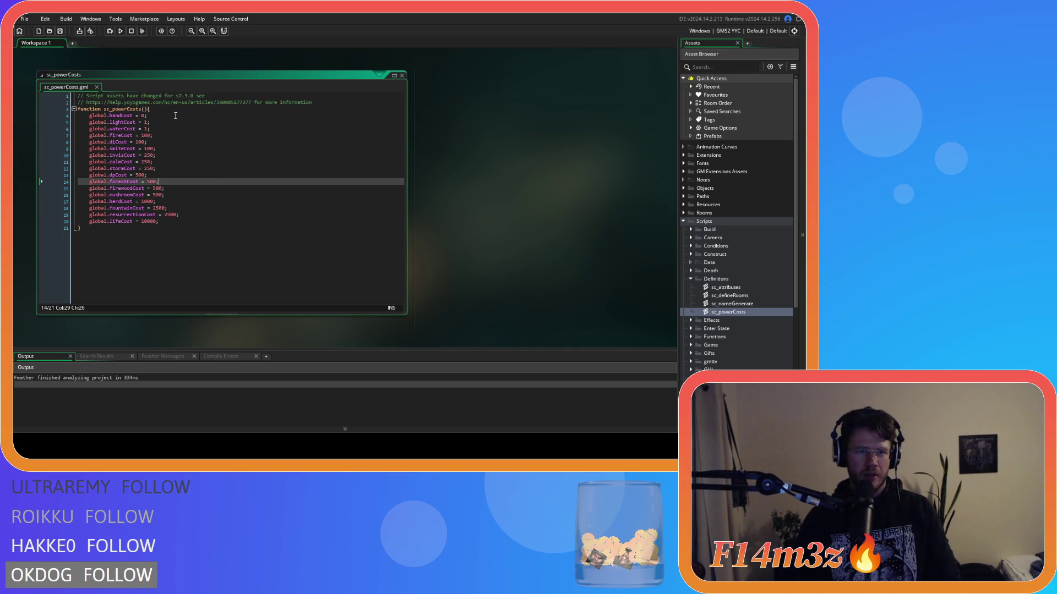
left_click(190, 149)
left_click(183, 207)
left_click(233, 222)
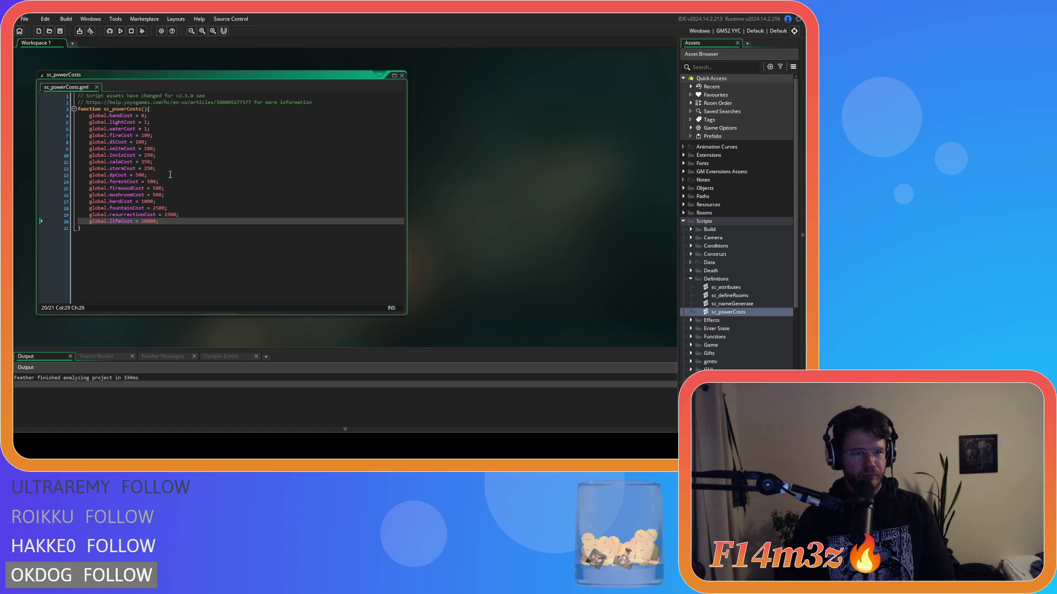
double_click(142, 177)
type("250")
key("End")
key("ctrl+s")
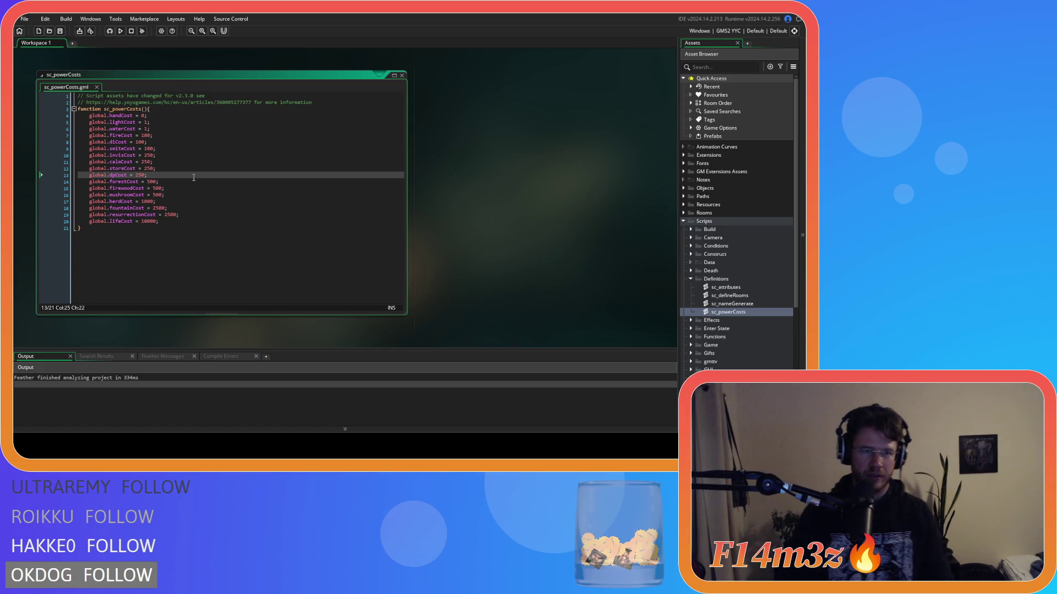
Set forestCost, firewoodCost and mushroomCost to 250 and save
double_click(151, 181)
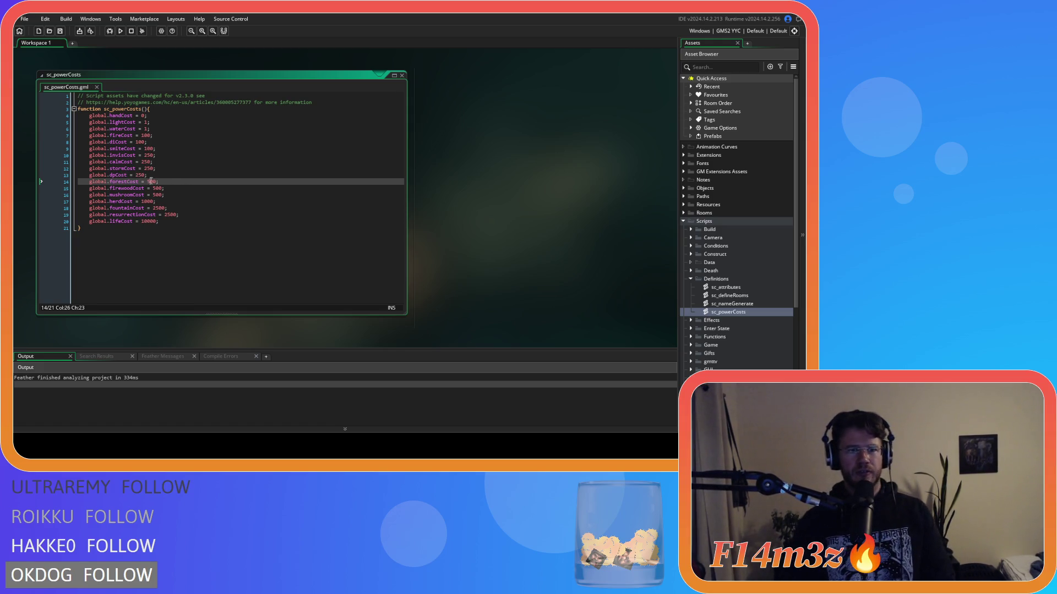
type("200")
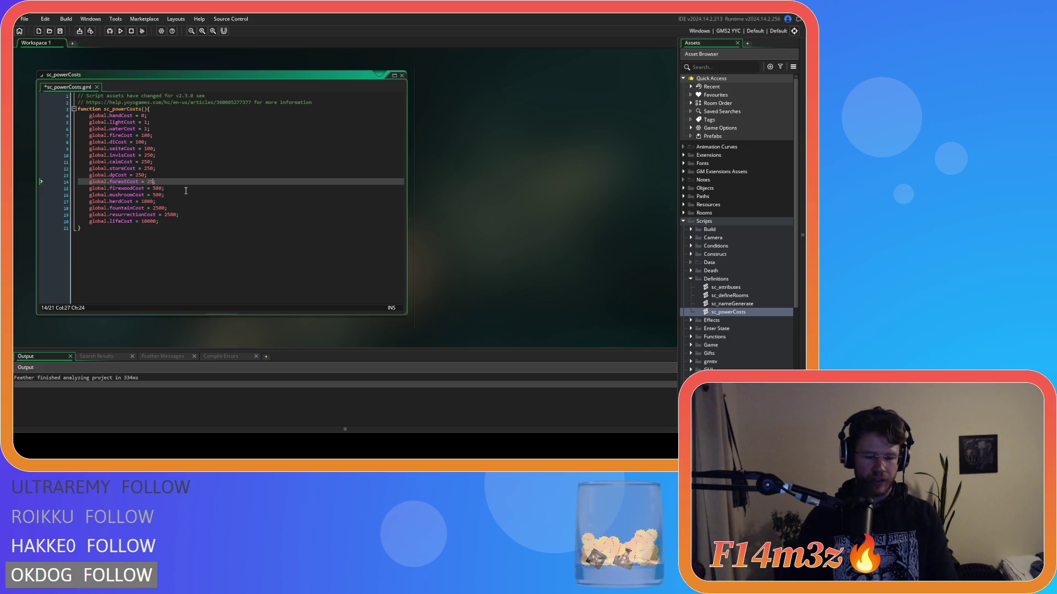
type("250")
double_click(157, 188)
type("250")
double_click(157, 195)
type("250")
left_click(174, 195)
key("ctrl+s")
Set herdCost to 500, fountainCost and resurrectionCost to 1000, lifeCost to 5000, saving
double_click(148, 201)
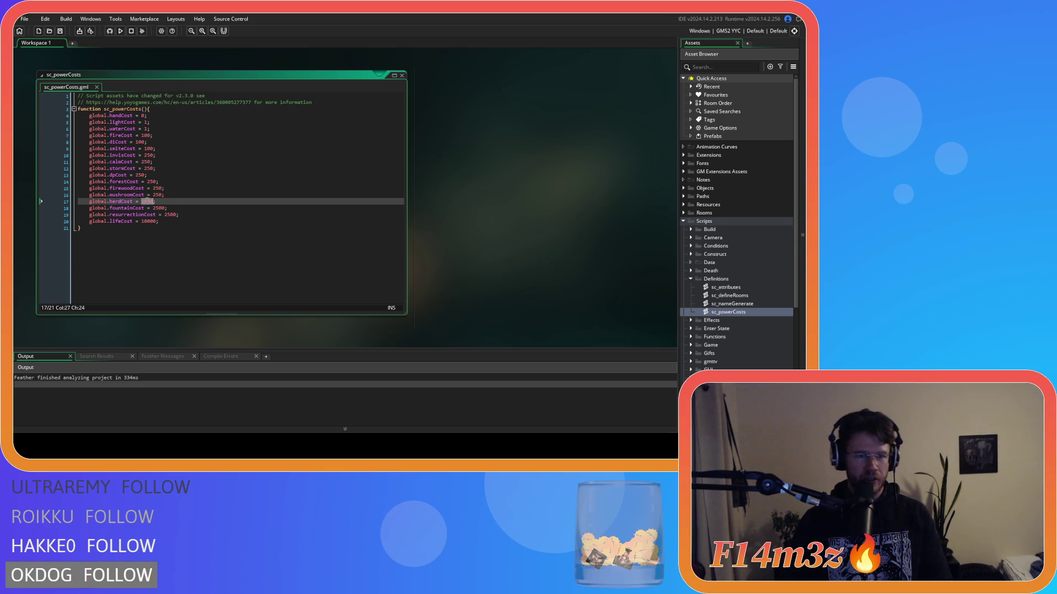
type("500")
key("ctrl+s")
left_click(183, 209)
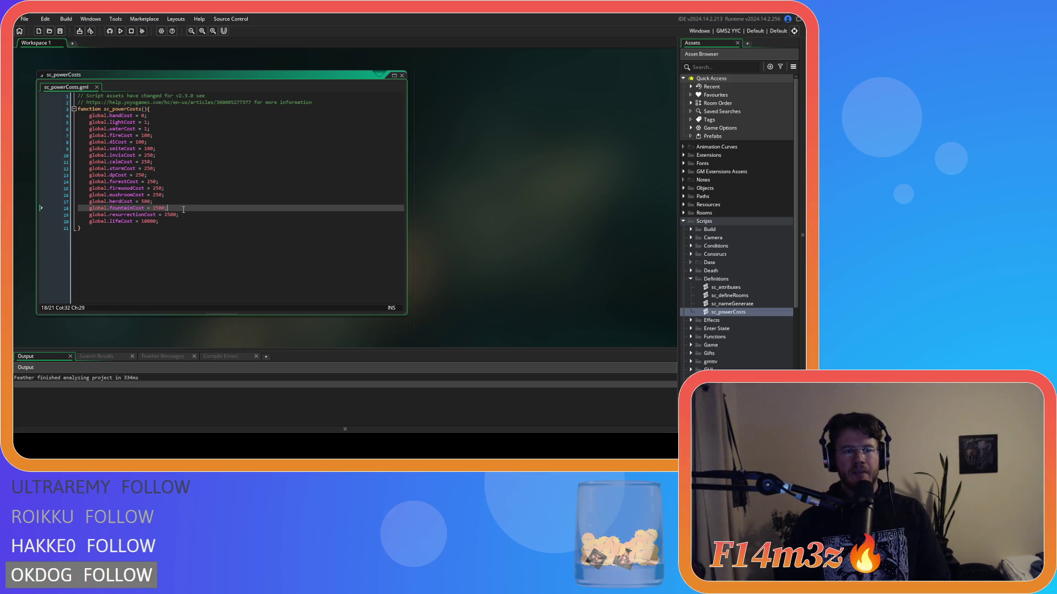
double_click(157, 209)
type("1")
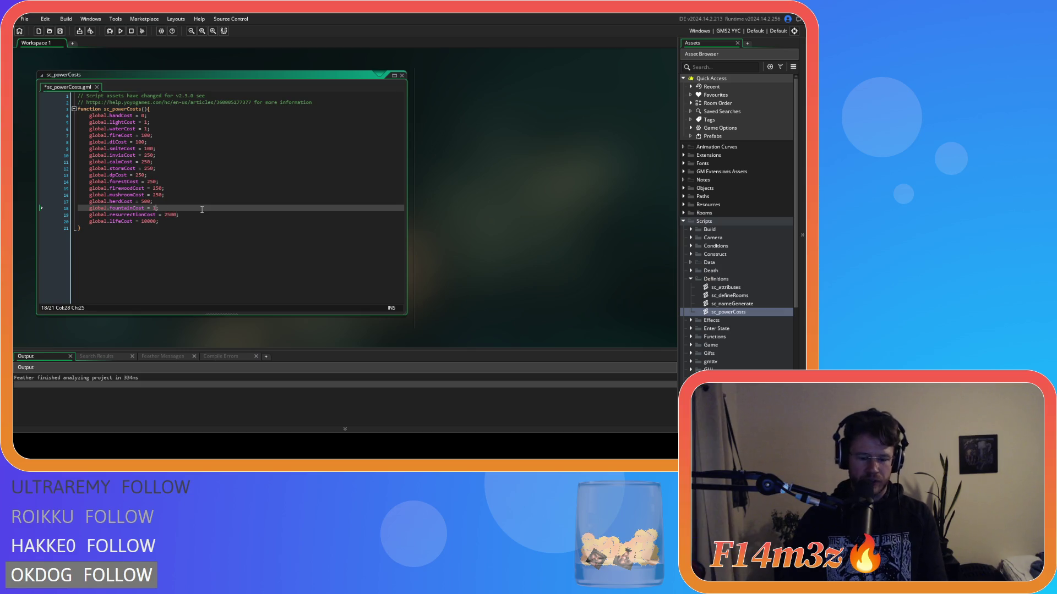
type("00")
double_click(172, 215)
type("10")
left_click(201, 215)
key("ctrl+s")
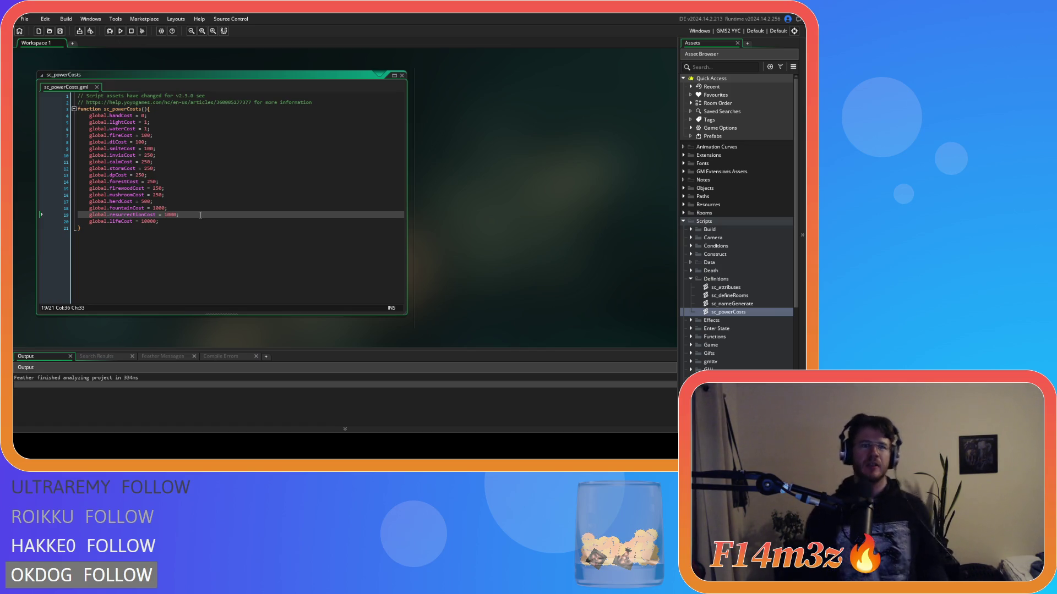
left_click(147, 221)
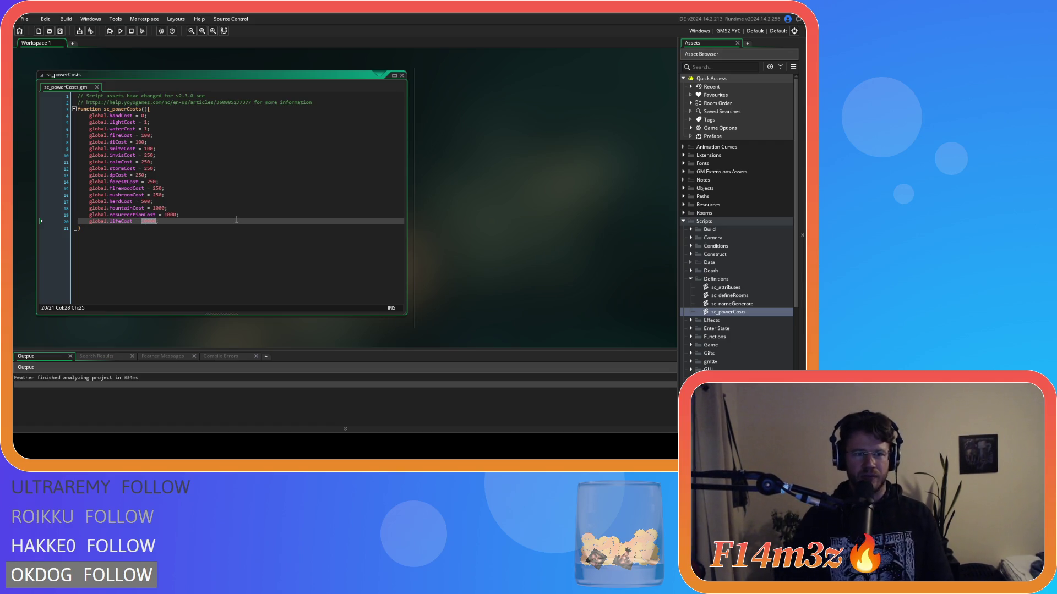
type("5000")
key("ctrl+s")
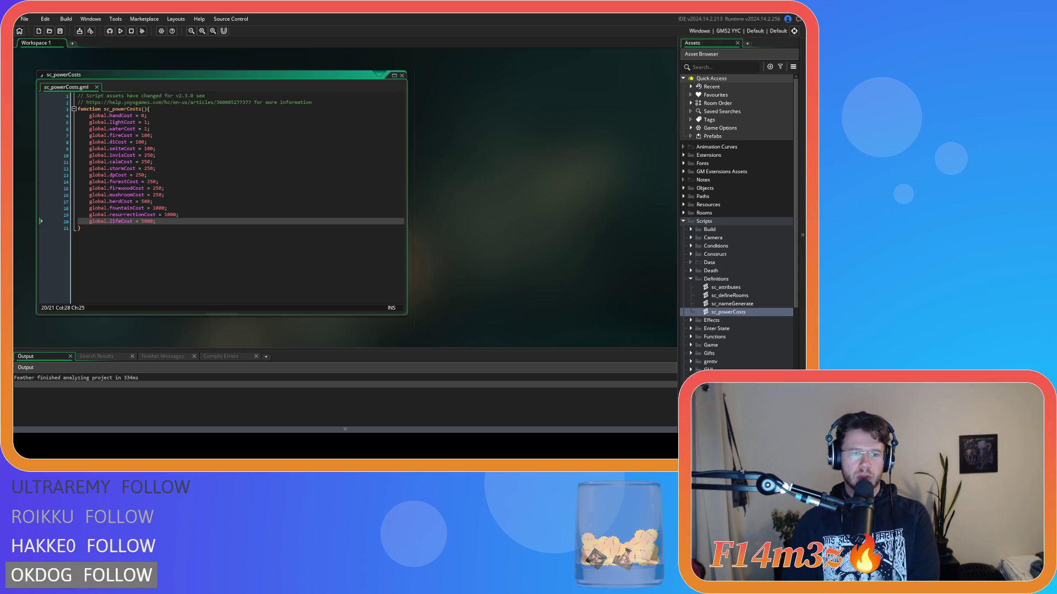
Close all open editor windows from the workspace menu
left_click(111, 228)
right_click(487, 171)
mouse_move(498, 181)
left_click(540, 199)
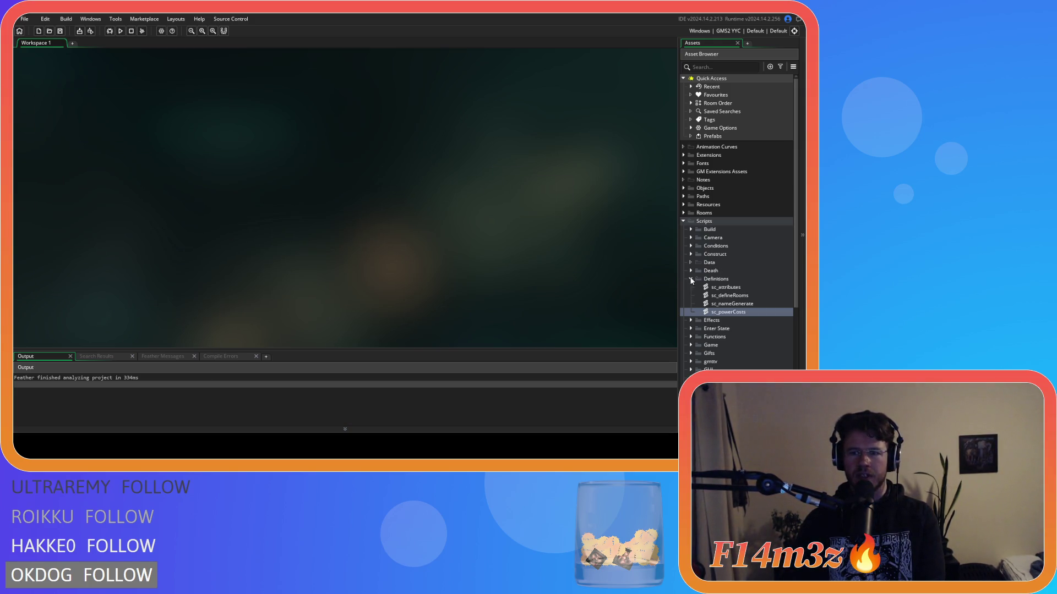
Open ob_human from Objects > Animal > Human
left_click(684, 221)
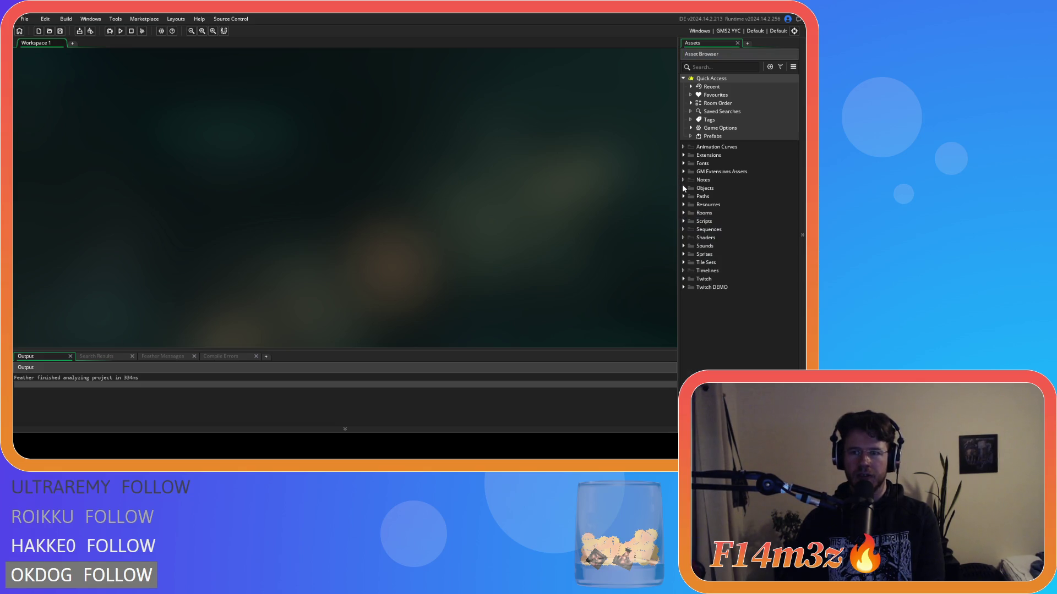
left_click(683, 188)
left_click(690, 196)
left_click(698, 204)
left_click(718, 214)
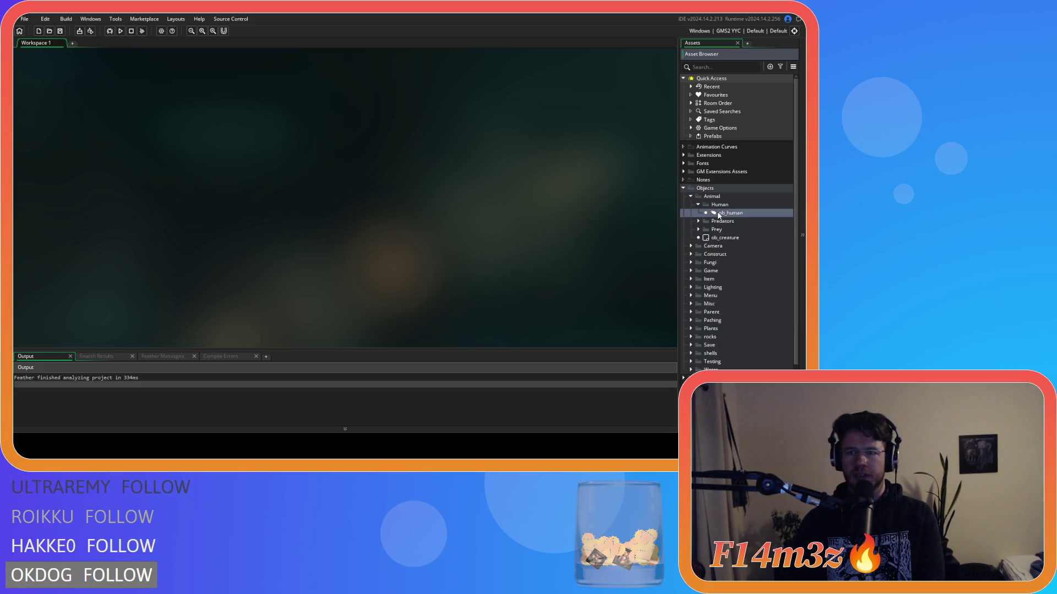
double_click(718, 214)
Find state_fish in the Create event and place the caret in the fishTimer range
left_click(185, 121)
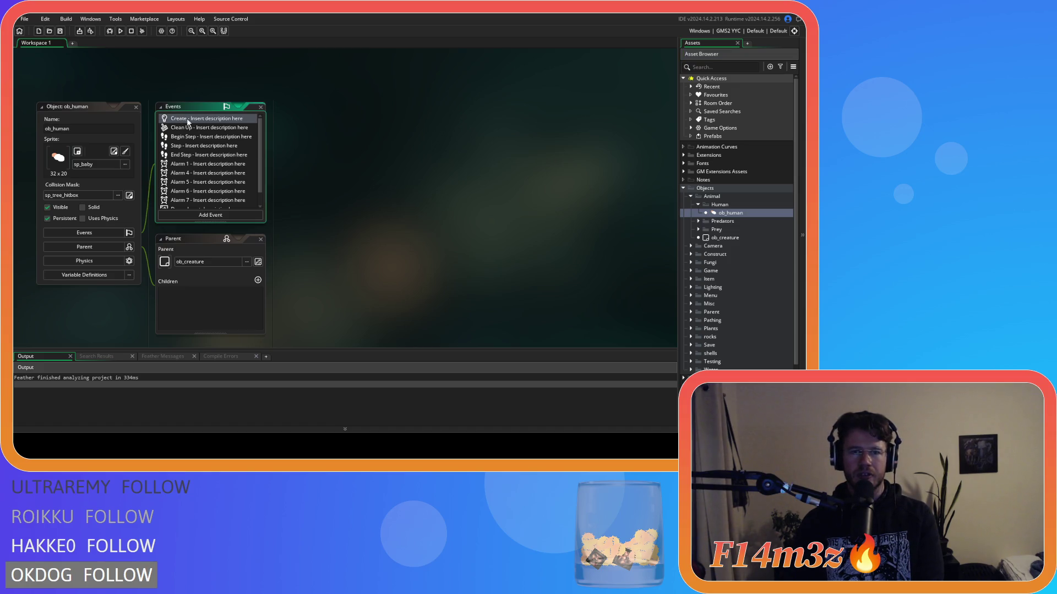
key("ctrl+f")
type("stat")
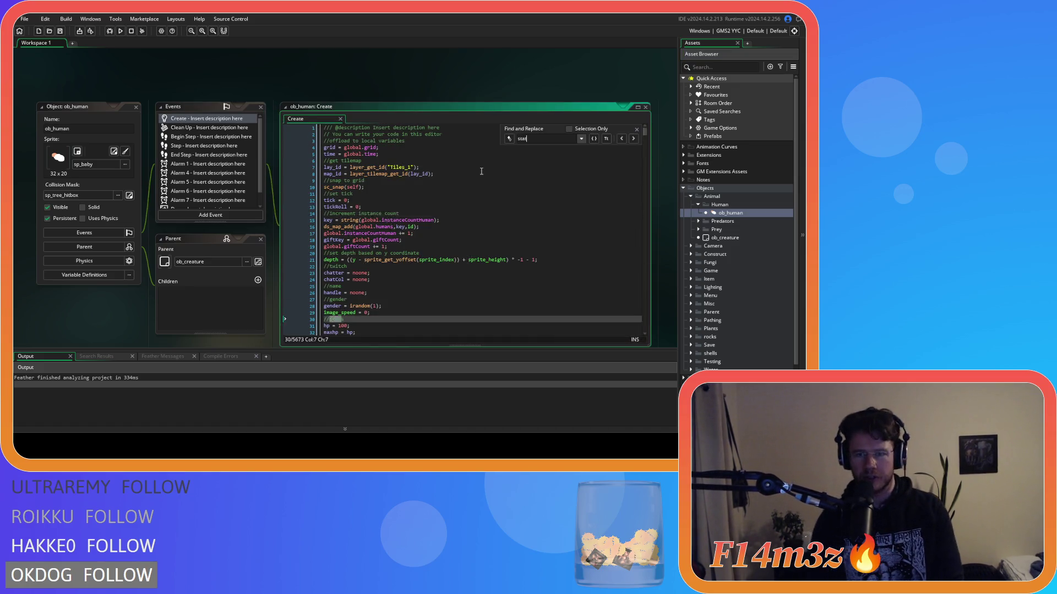
type("e_fish")
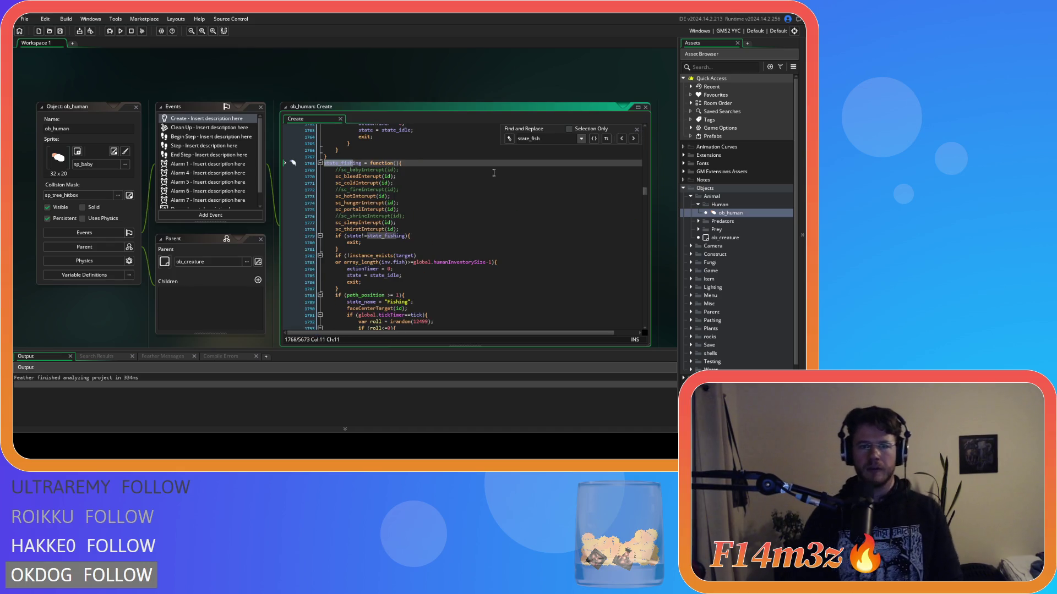
scroll(489, 186, "down", 1)
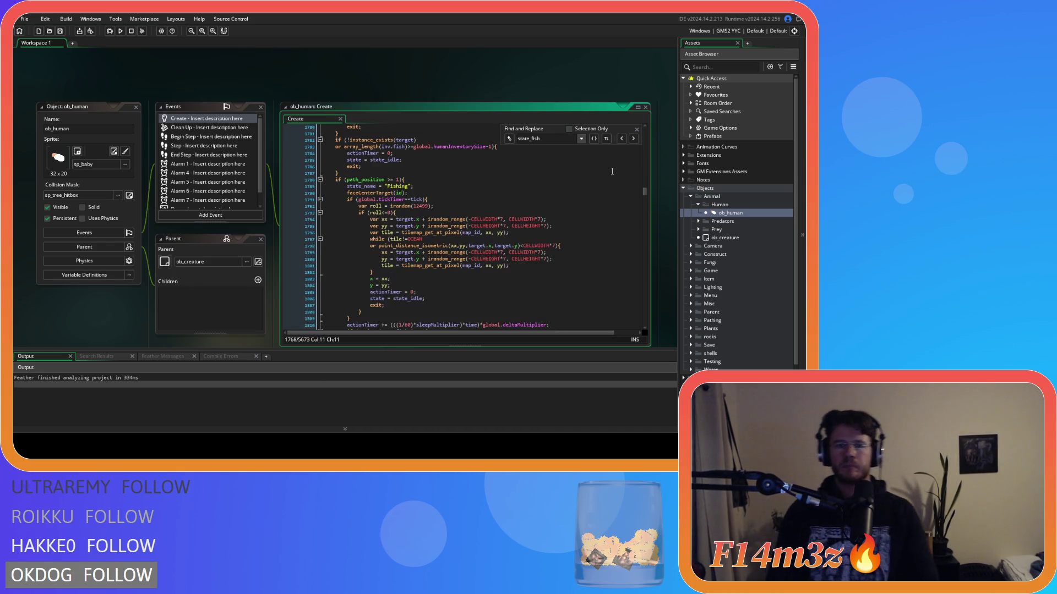
left_click(636, 130)
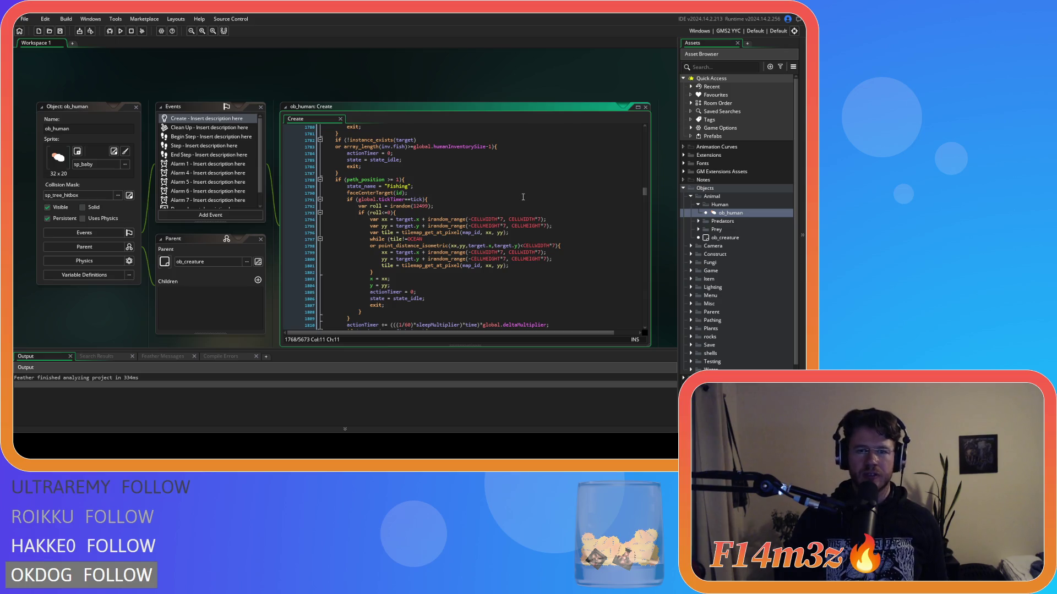
scroll(497, 207, "down", 2)
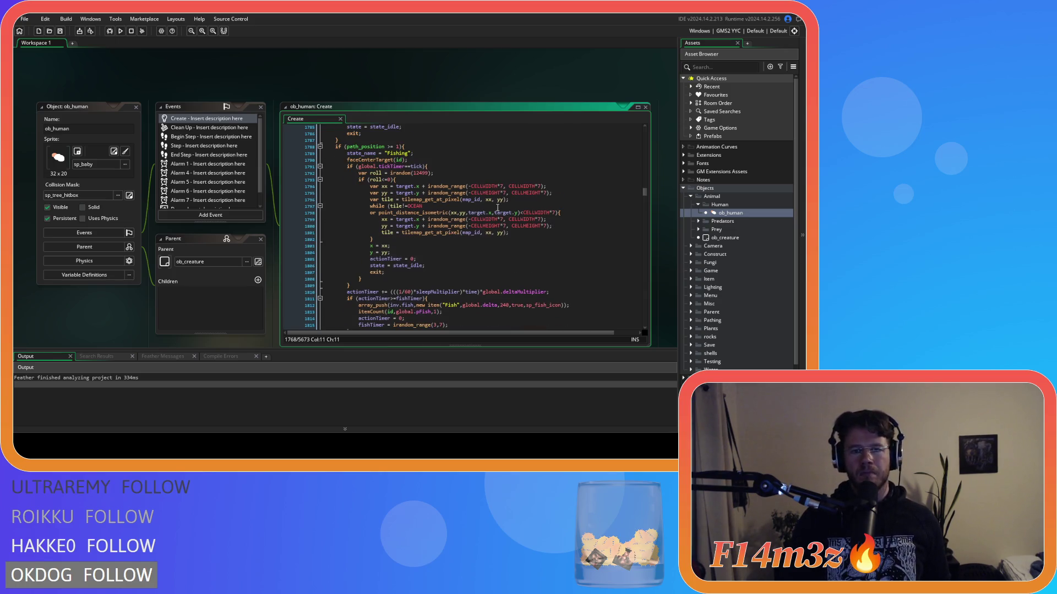
scroll(497, 208, "down", 2)
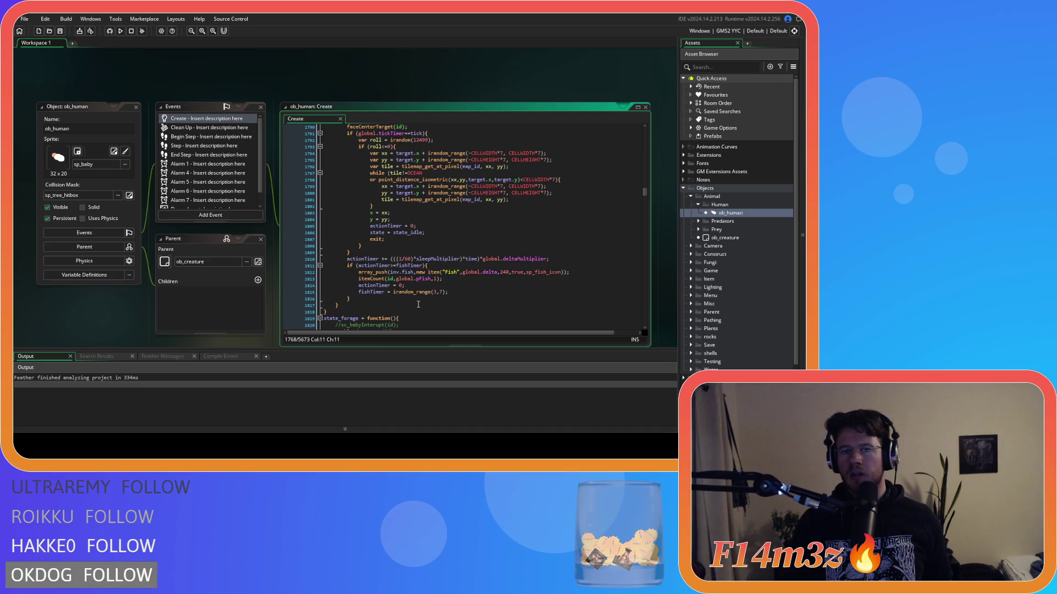
mouse_move(419, 290)
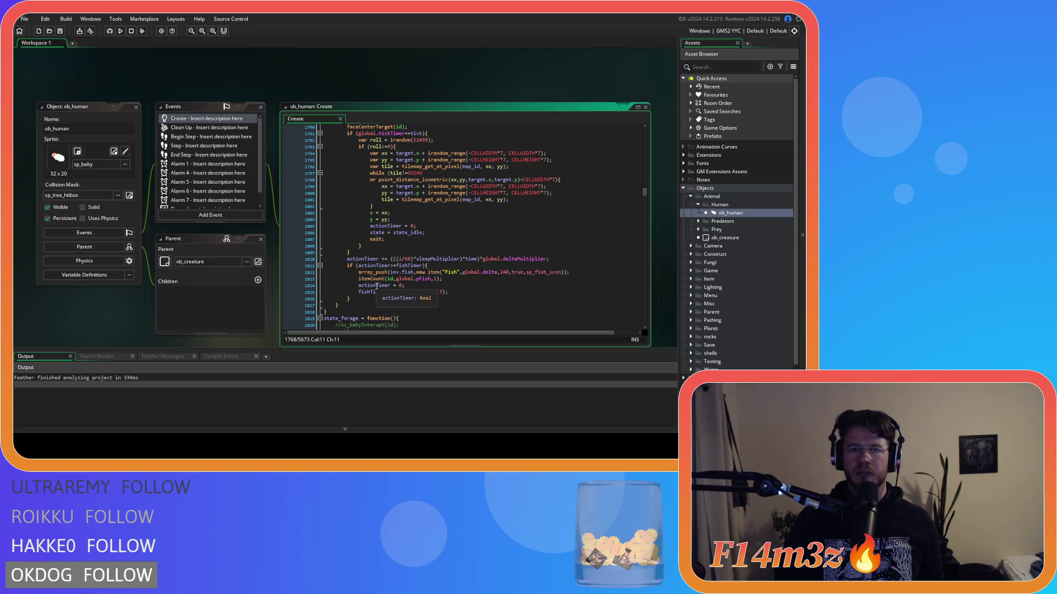
left_click(435, 292)
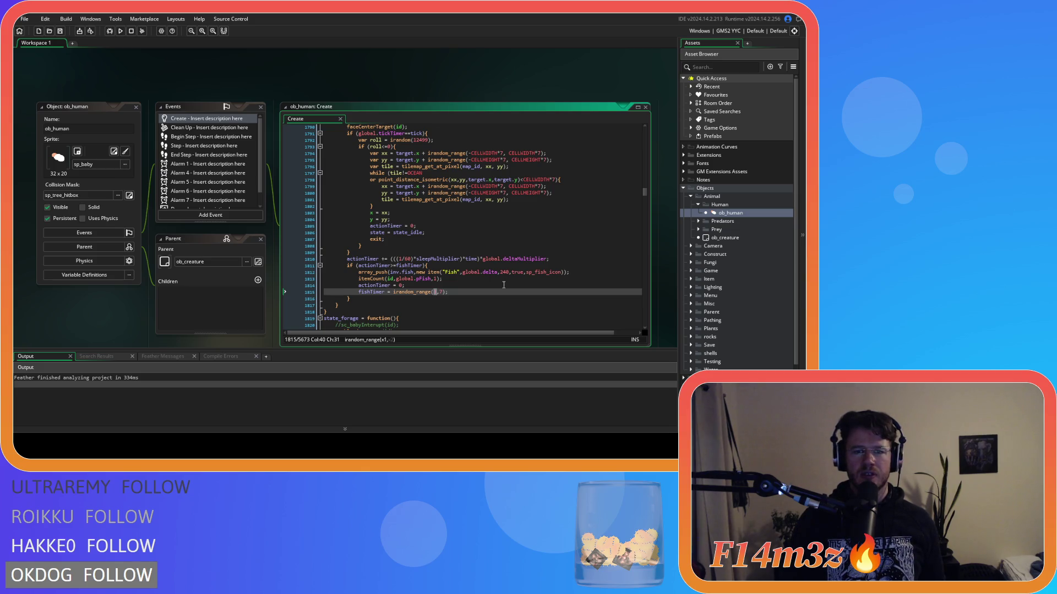
Change the Create event fishTimer range to irandom_range(2,5) and save
type("2")
left_click(442, 292)
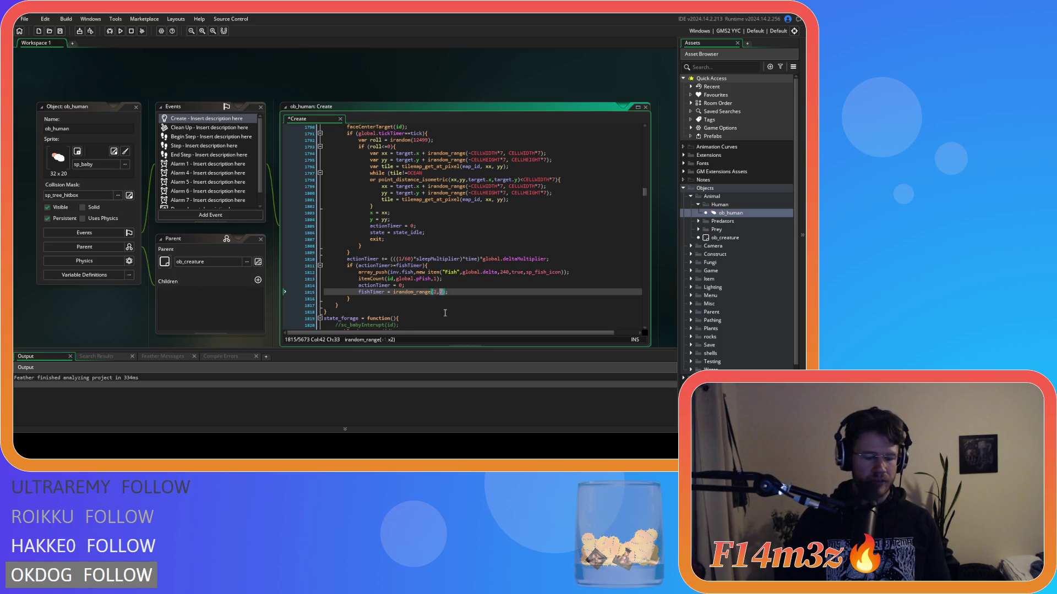
type("5")
key("ctrl+s")
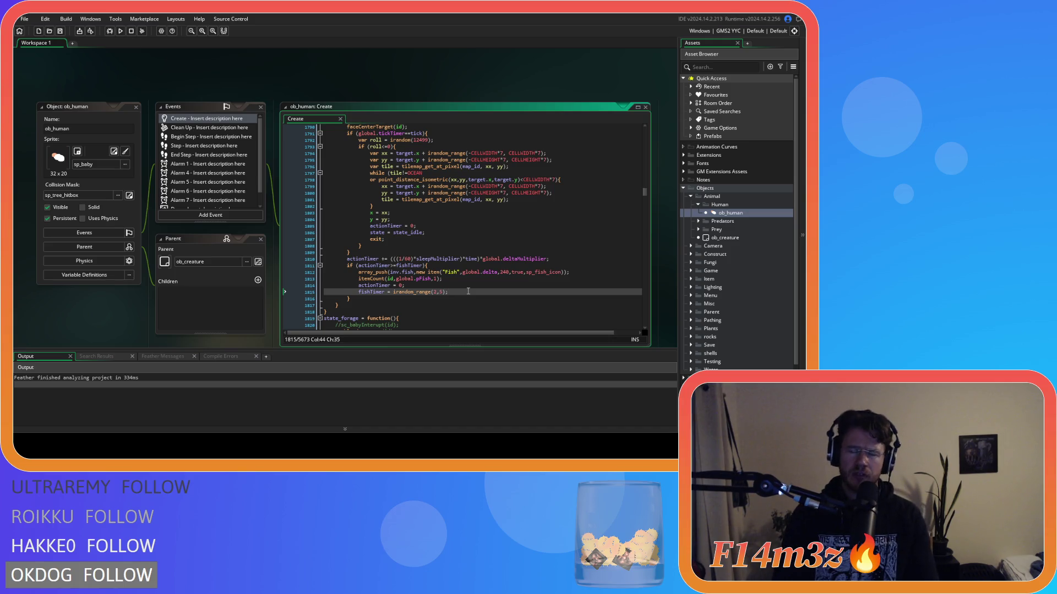
Search the Create event for other occurrences of fishTimer
key("Up")
key("Up")
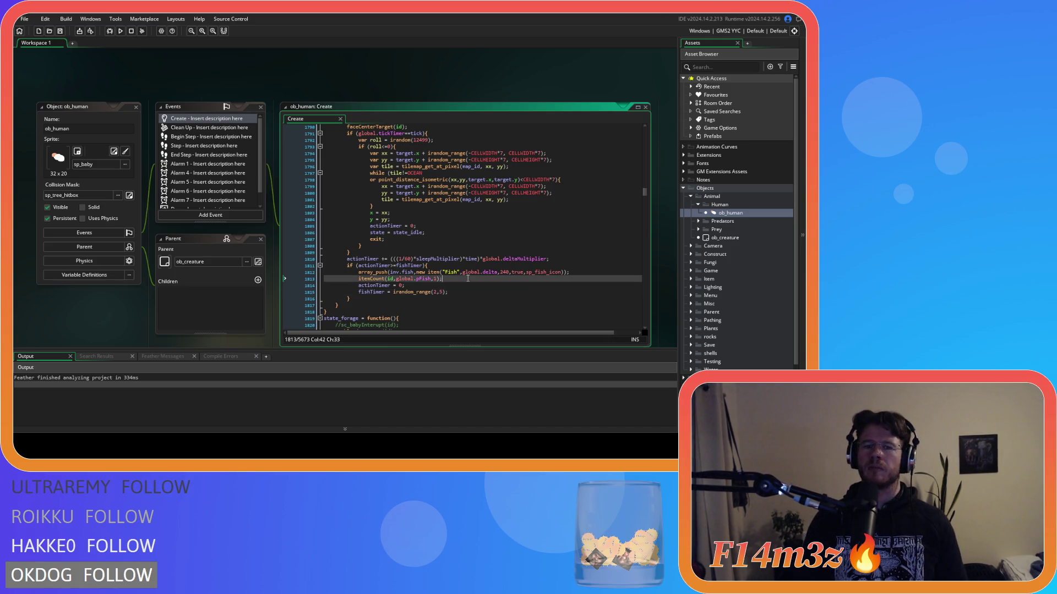
double_click(371, 291)
key("ctrl+f")
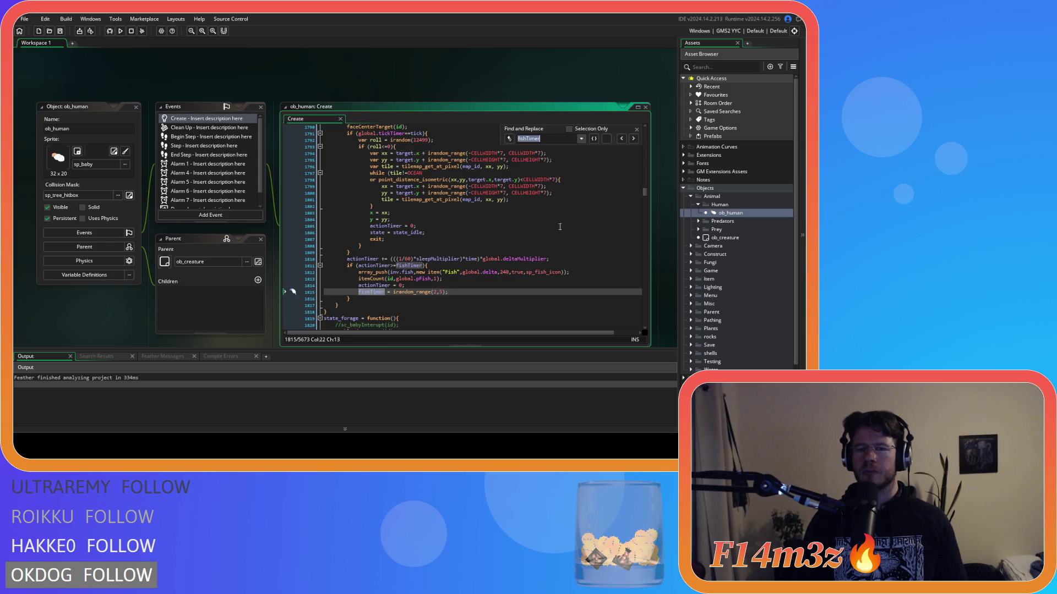
left_click(621, 138)
left_click(621, 138)
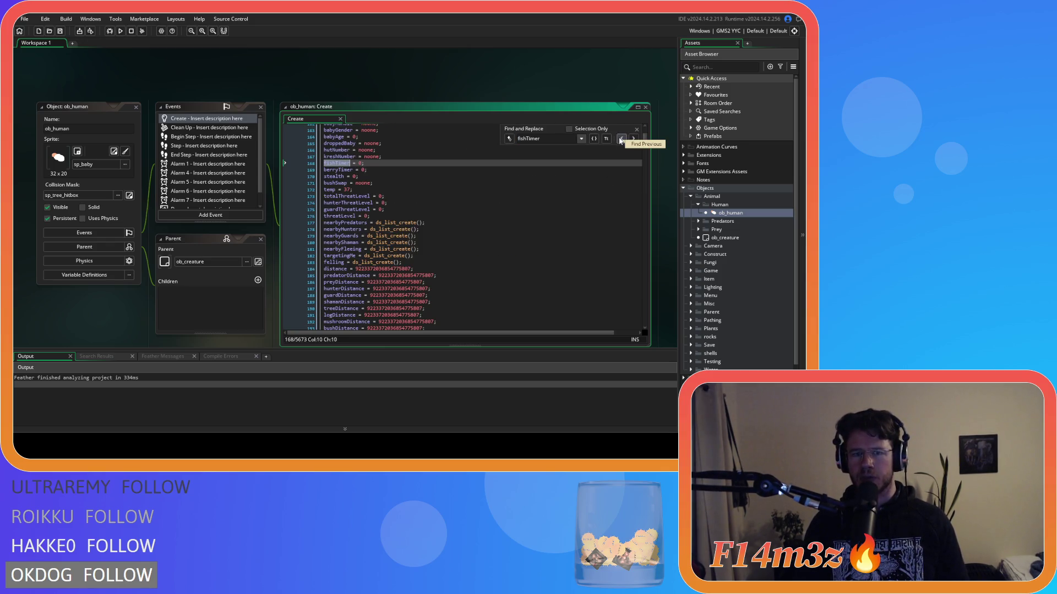
left_click(621, 138)
left_click(621, 139)
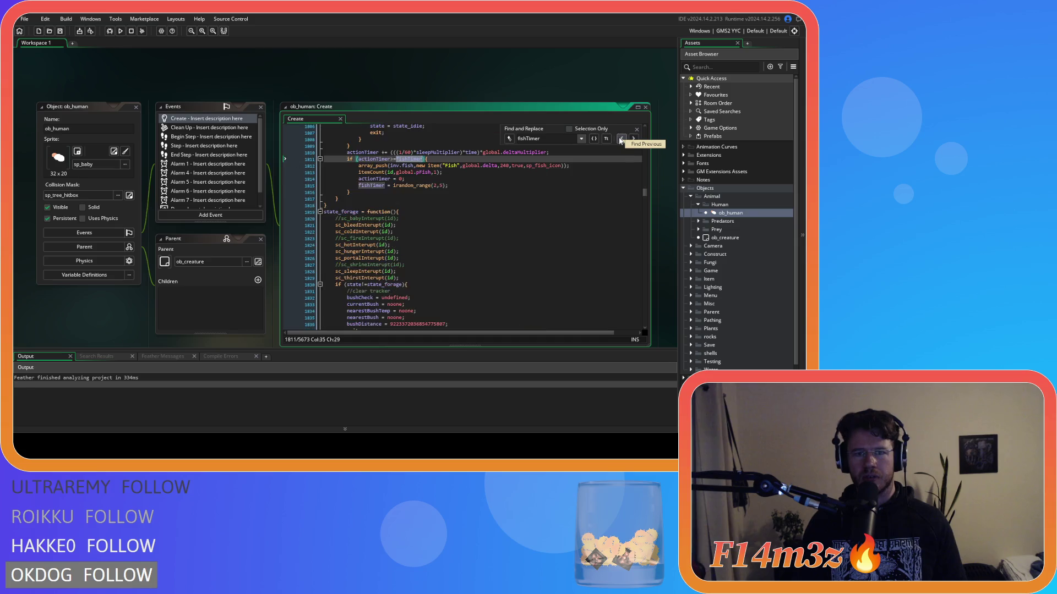
left_click(621, 139)
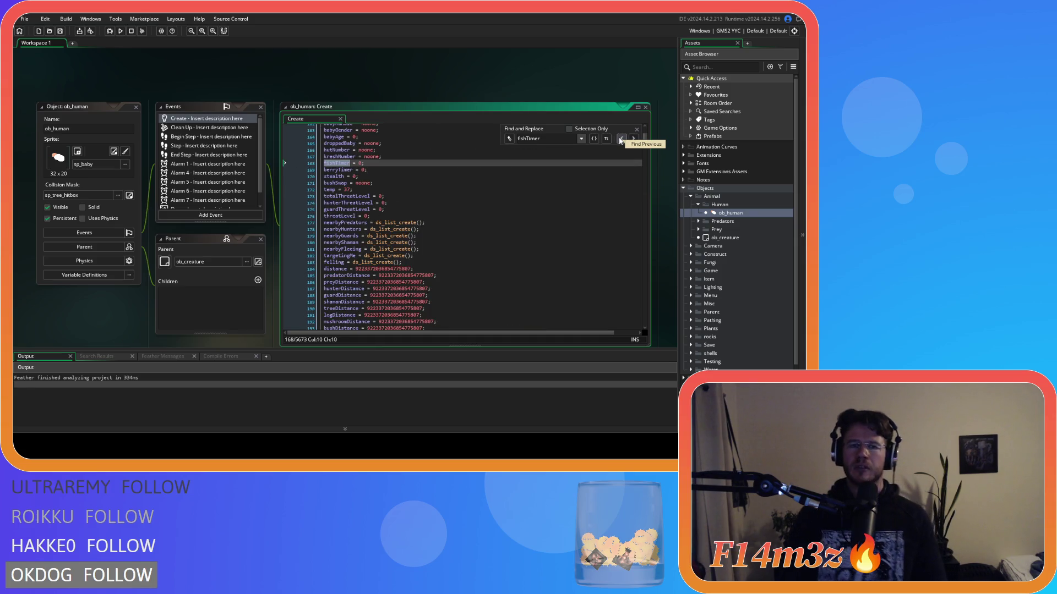
left_click(620, 139)
left_click(636, 129)
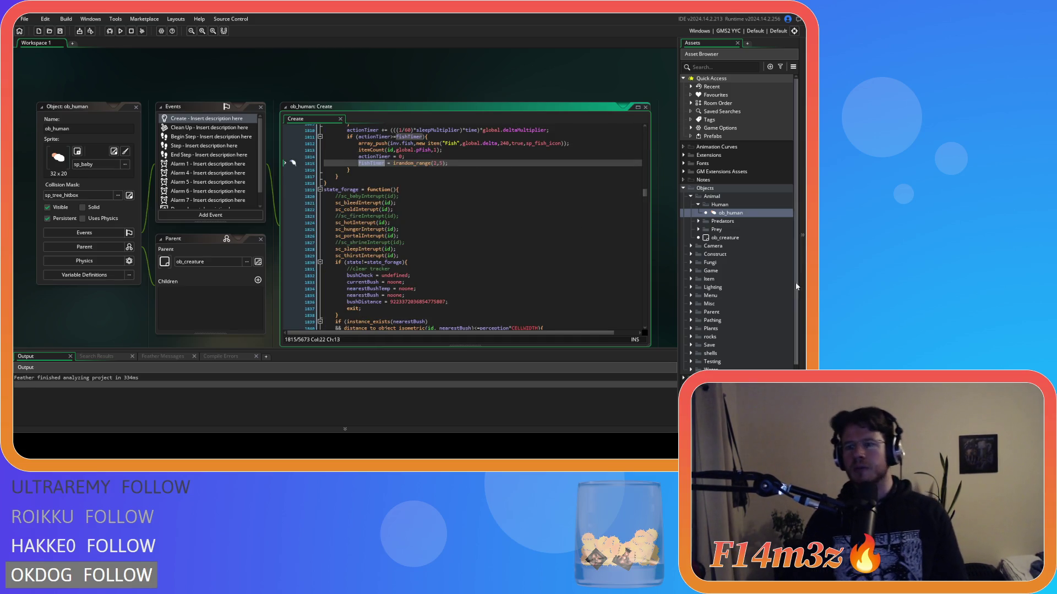
Open sc_stateConditions from Scripts > Conditions
left_click(691, 272)
left_click(690, 270)
left_click(691, 255)
left_click(692, 254)
left_click(692, 254)
scroll(690, 265, "down", 1)
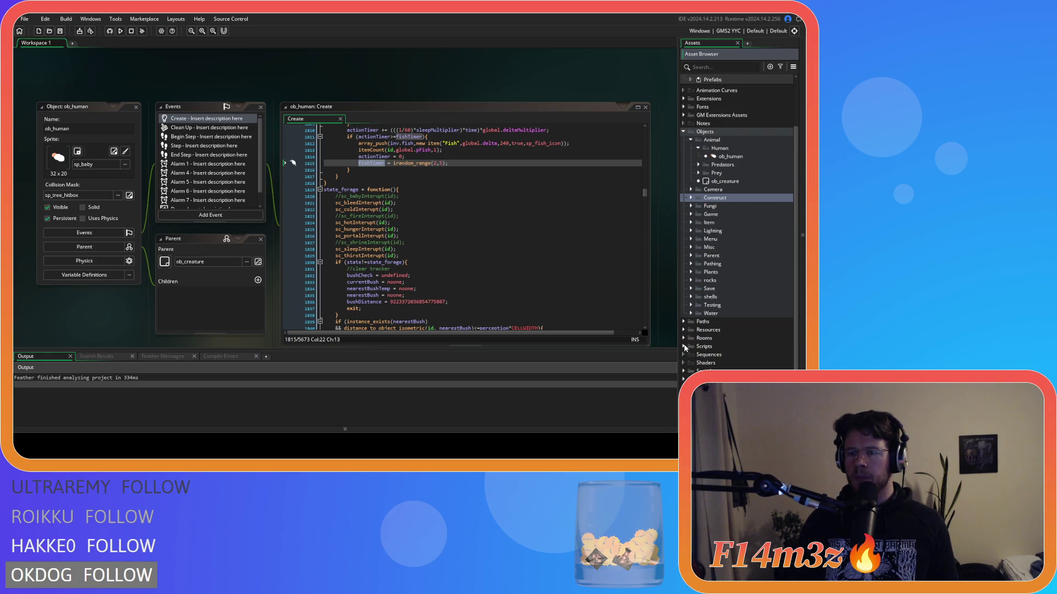
left_click(683, 346)
scroll(692, 346, "down", 2)
left_click(691, 286)
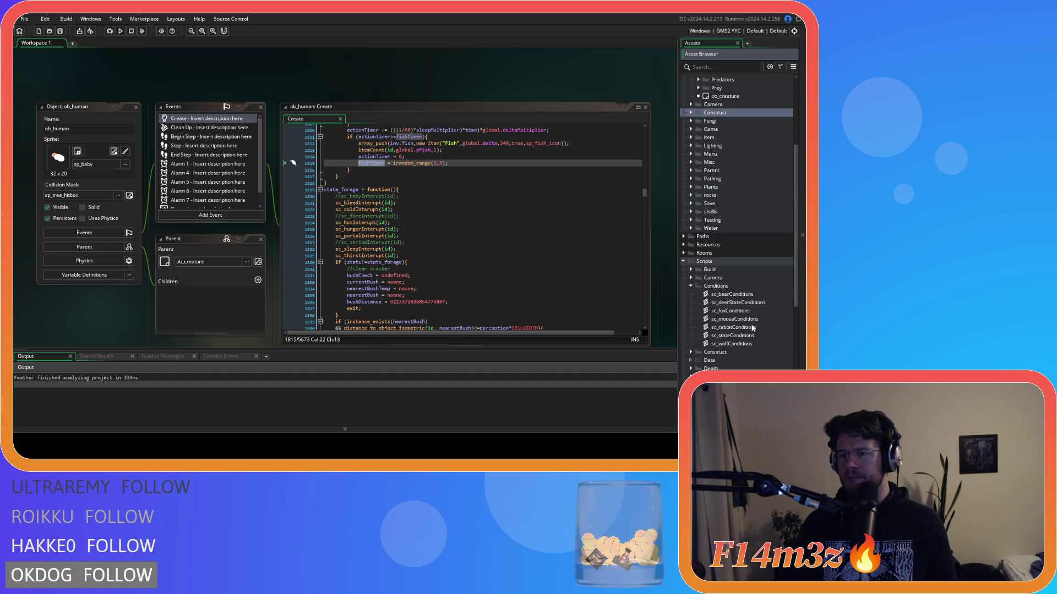
double_click(732, 335)
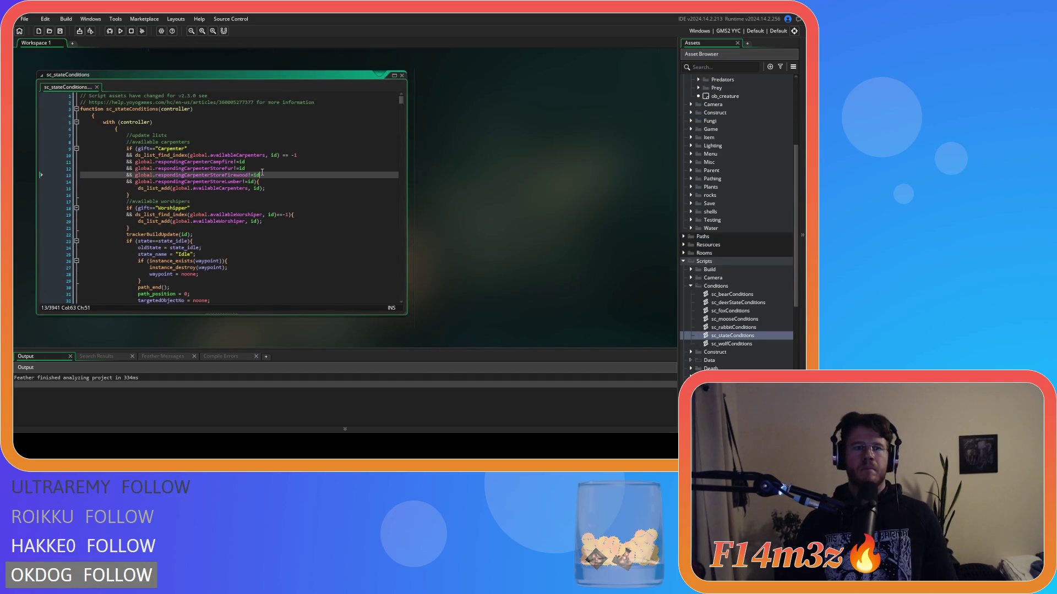
Set sc_stateConditions' fishTimer range to irandom_range(2,5), save, and close the search panel
key("ctrl+f")
type("fishTimer")
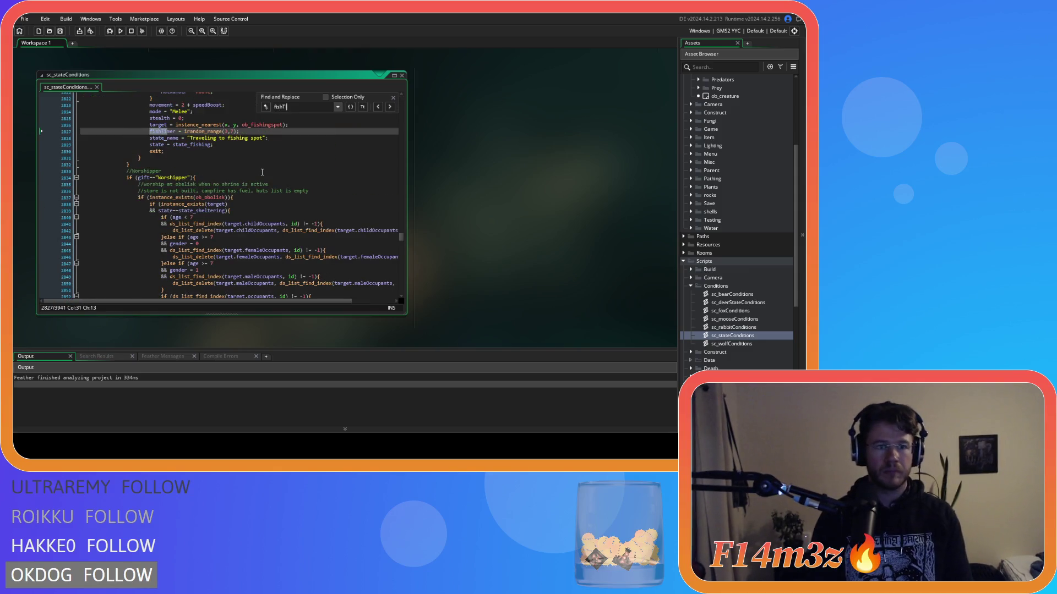
type("2,")
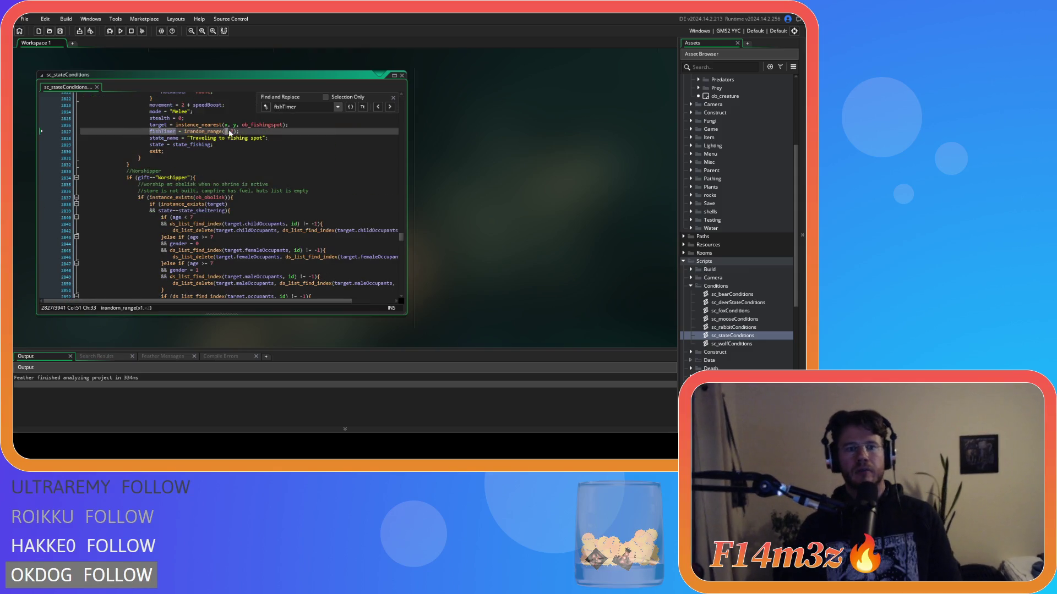
type("5)")
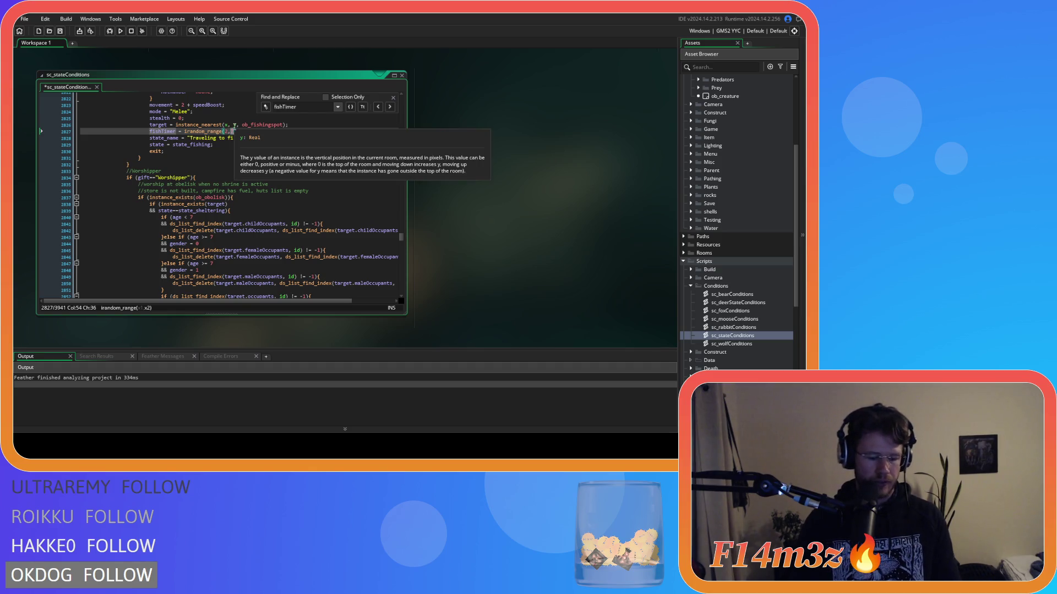
key("ctrl+s")
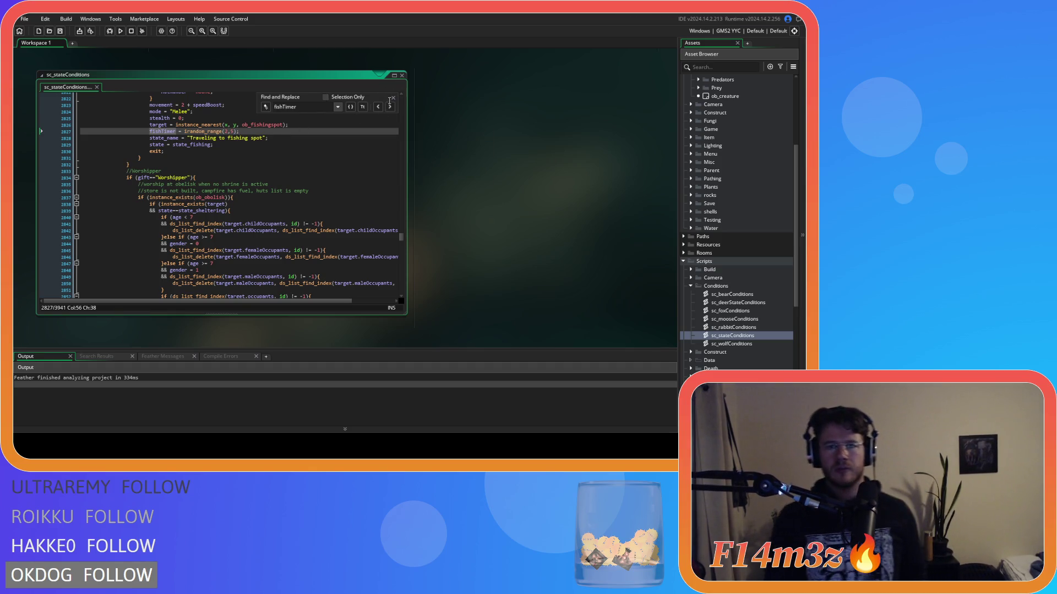
left_click(393, 98)
right_click(568, 143)
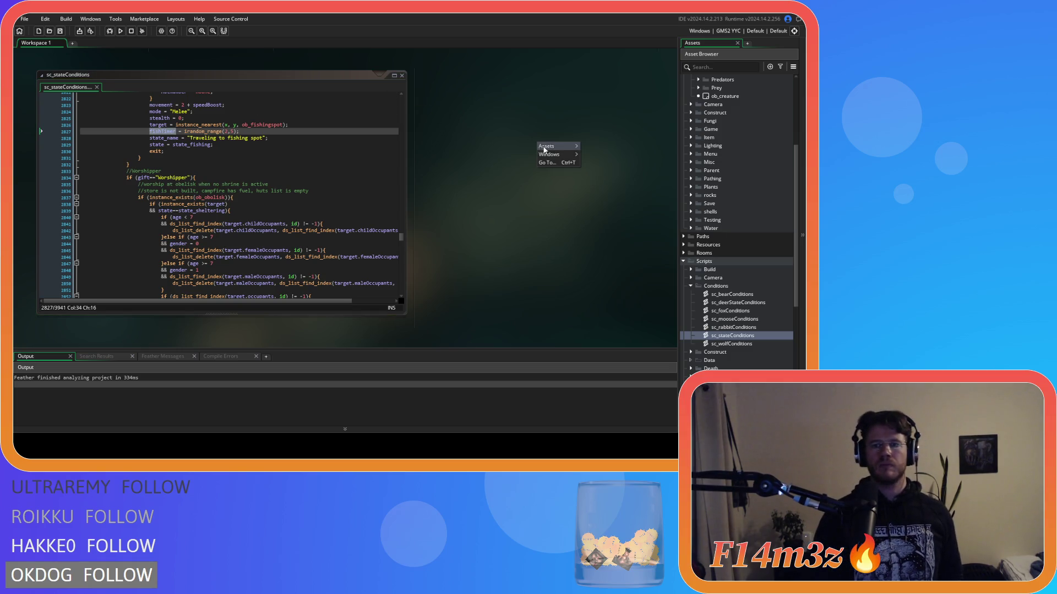
Close the sc_stateConditions editor and collapse the Scripts and Objects folders to top level
mouse_move(572, 163)
left_click(614, 182)
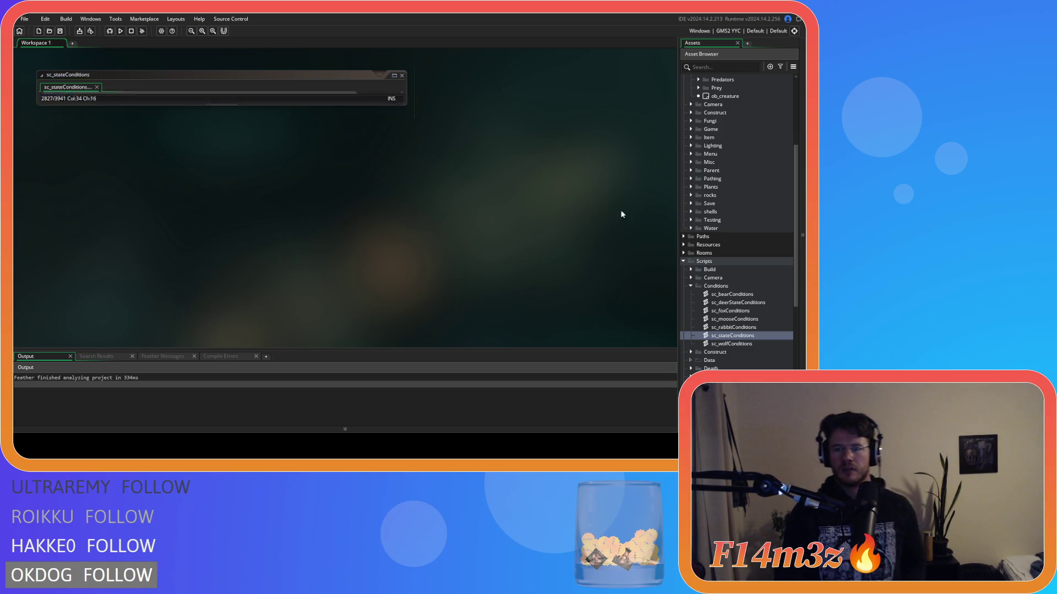
left_click(691, 286)
left_click(683, 261)
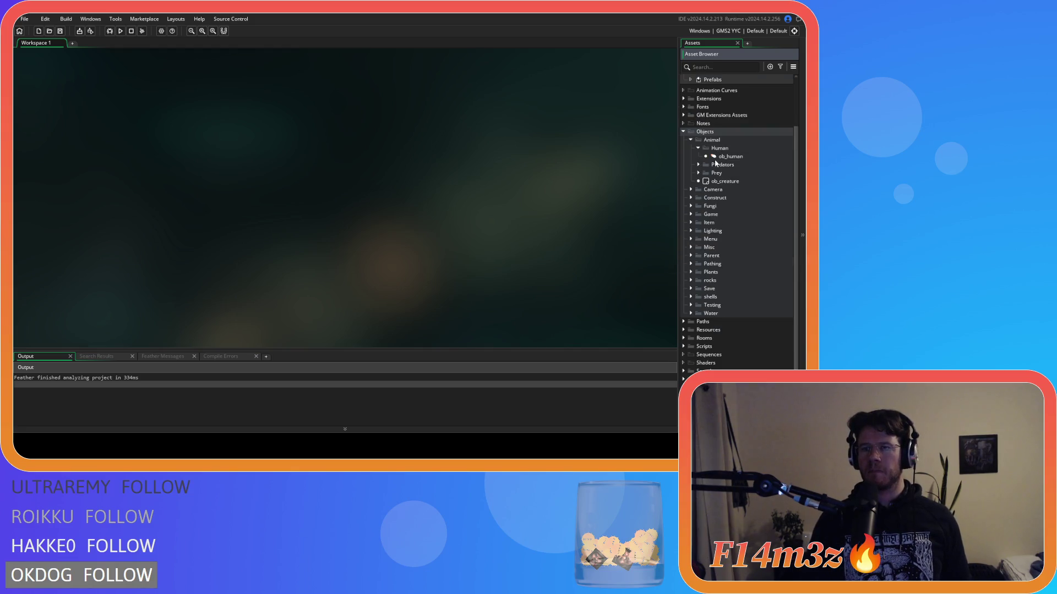
scroll(716, 165, "up", 3)
left_click(684, 180)
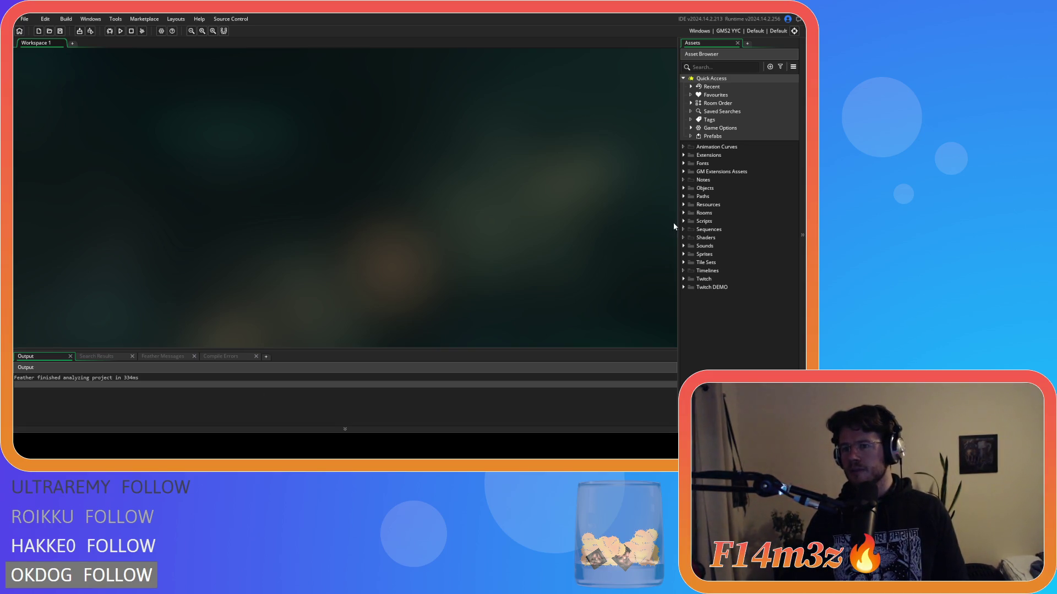
left_click(686, 221)
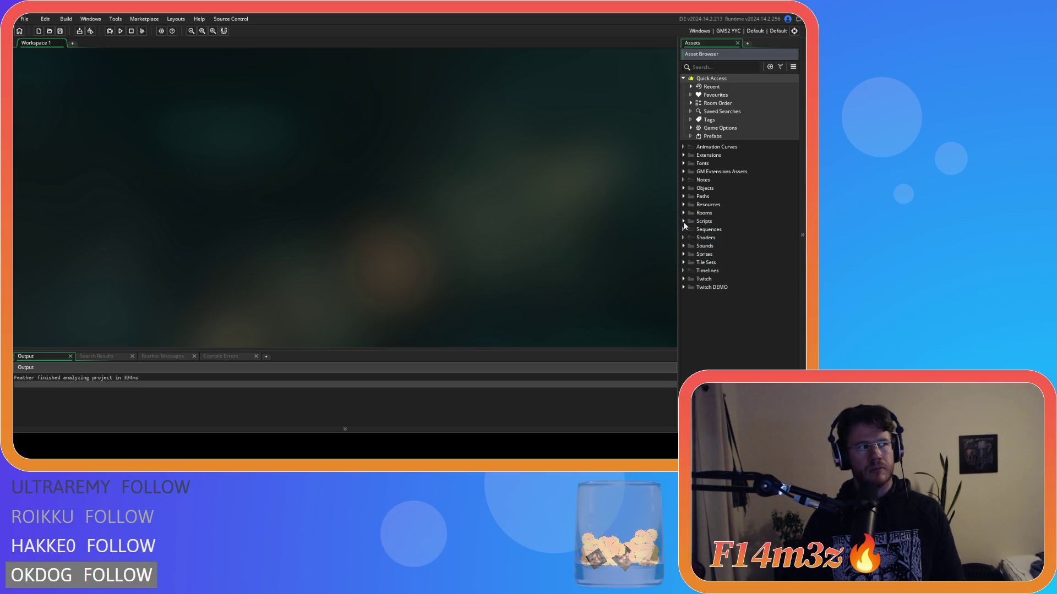
Briefly open sc_attributes, then open sc_powerCosts and review its forest, firewood and mushroom costs
left_click(692, 278)
double_click(725, 288)
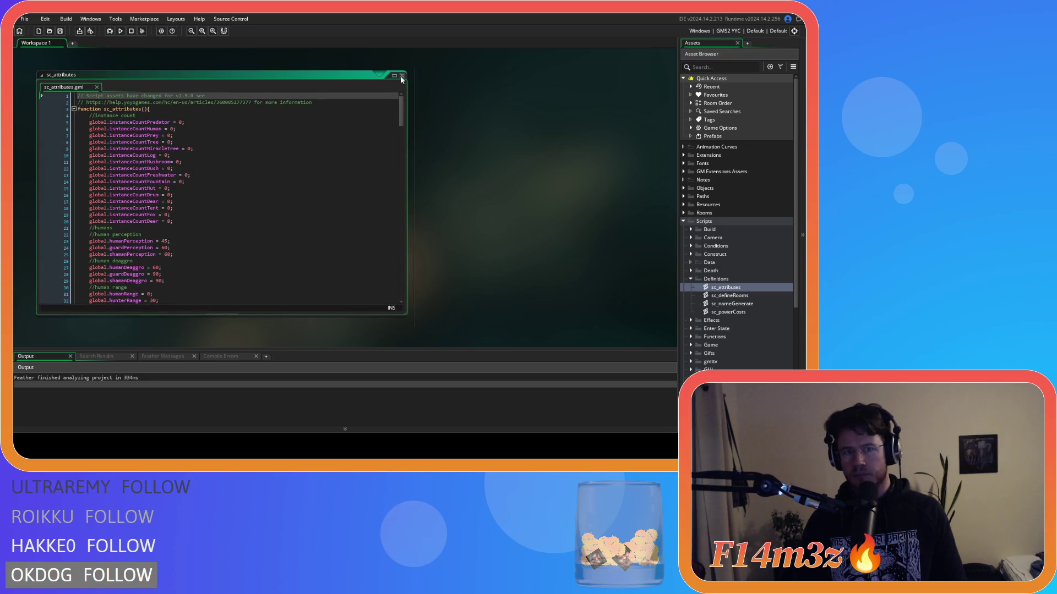
left_click(402, 76)
double_click(727, 312)
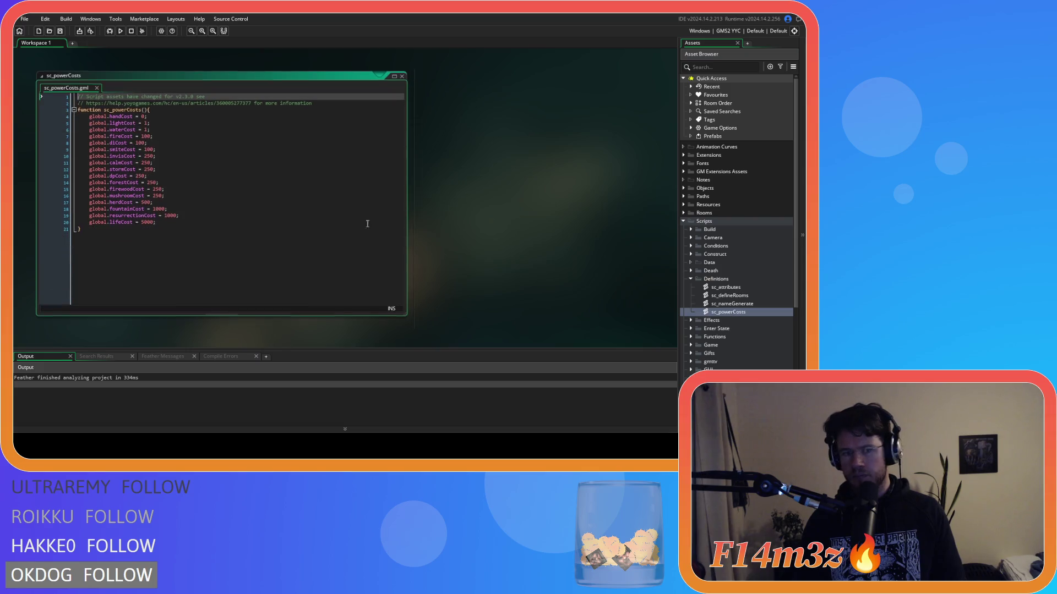
left_click(136, 190)
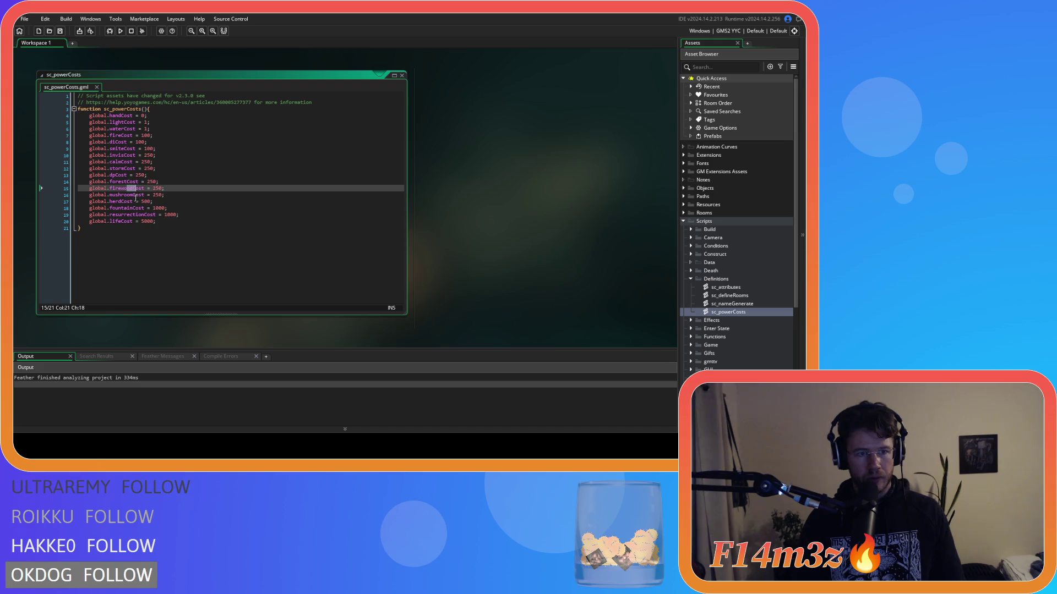
left_click(139, 195)
left_click(132, 181)
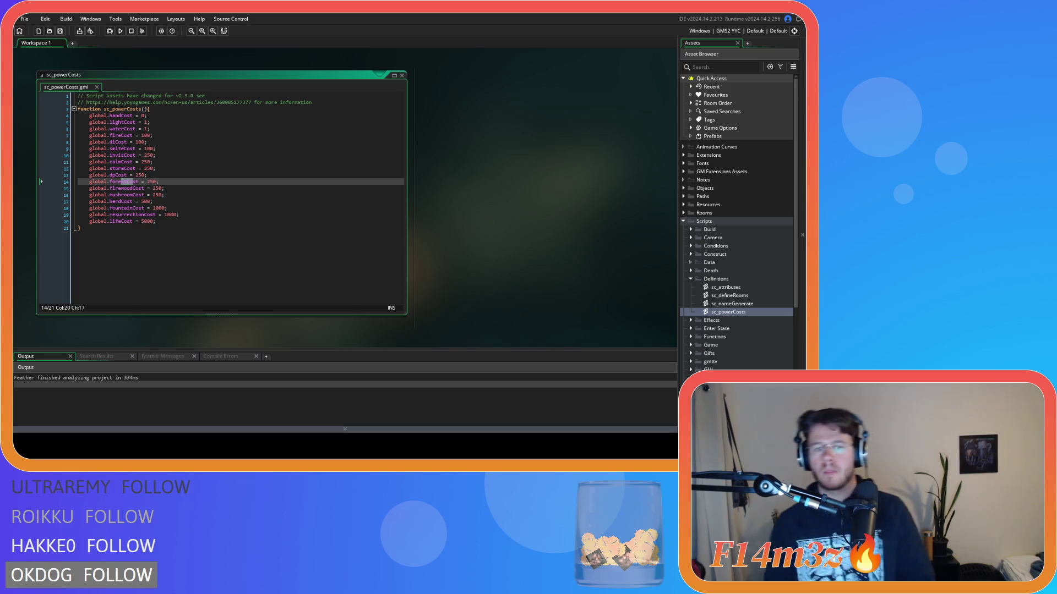
In sc_powerCosts, set fountainCost and resurrectionCost to 1000 and lifeCost to 5000
left_click(208, 236)
left_click(209, 202)
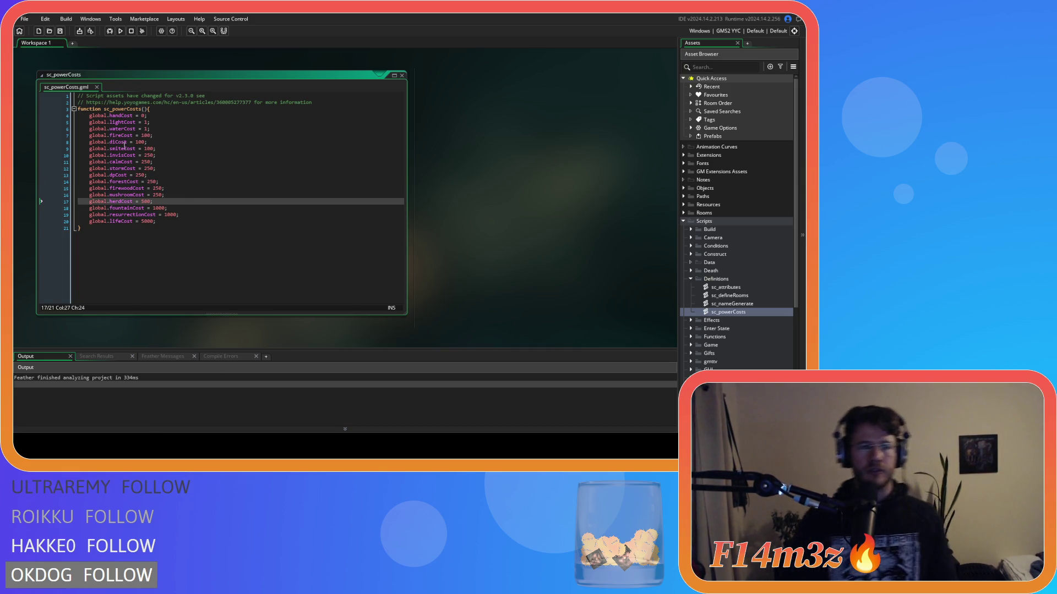
left_click(158, 162)
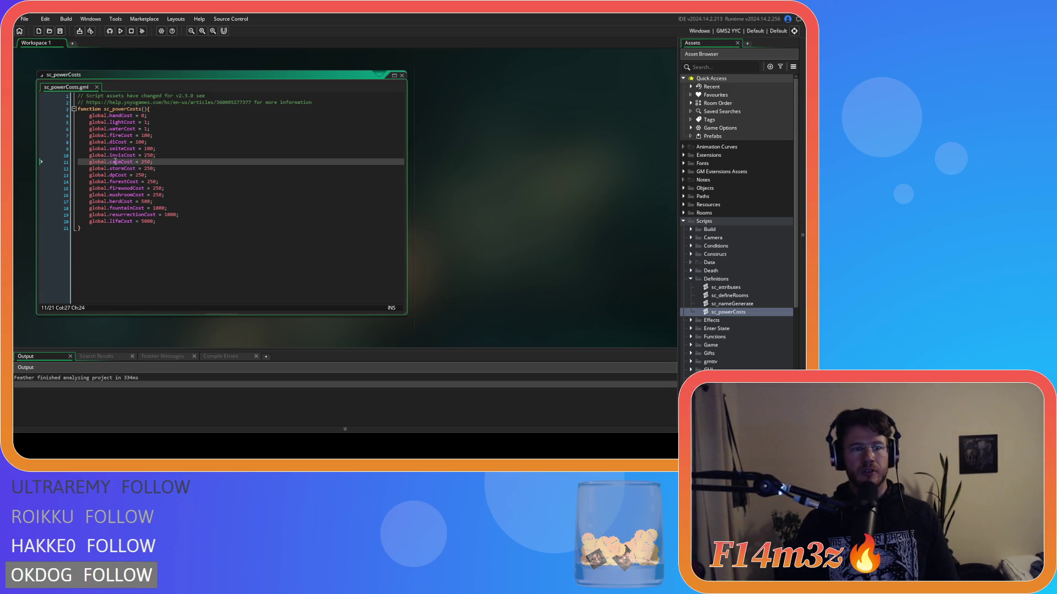
left_click(146, 189)
left_click(152, 175)
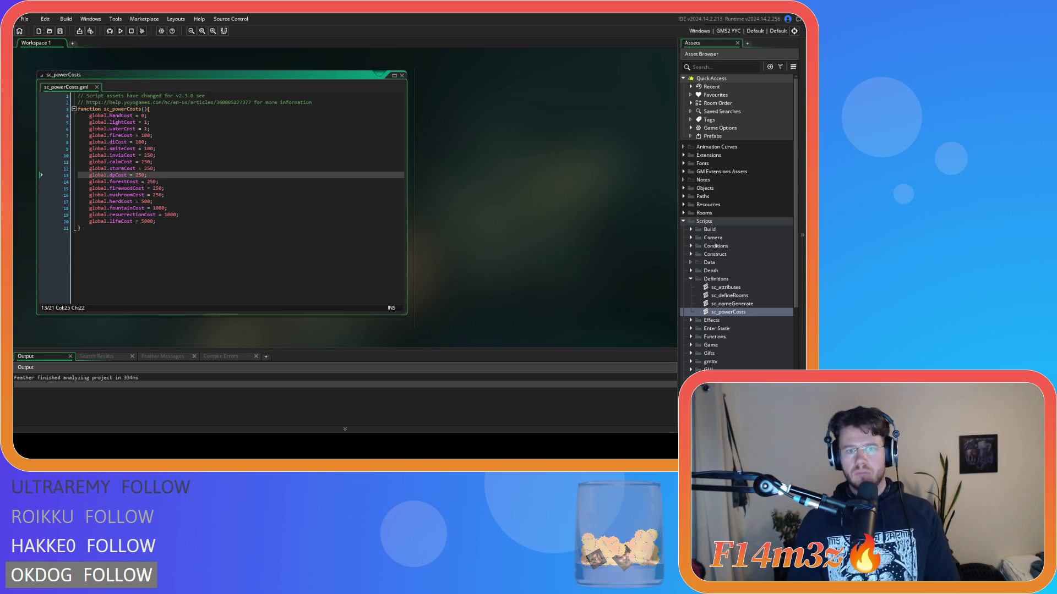
left_click(207, 228)
left_click(198, 208)
left_click(180, 202)
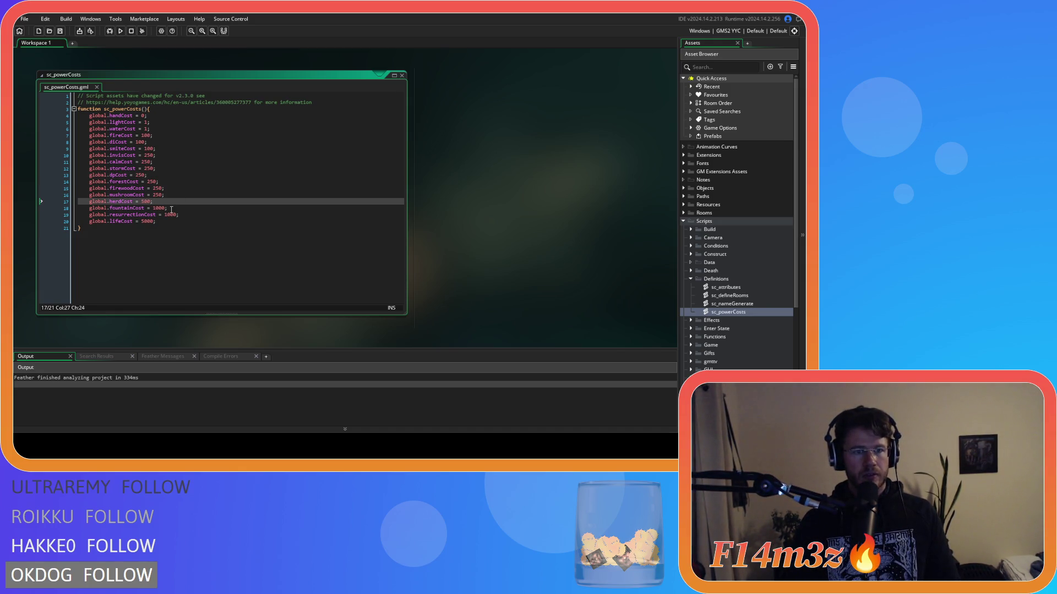
left_click(173, 207)
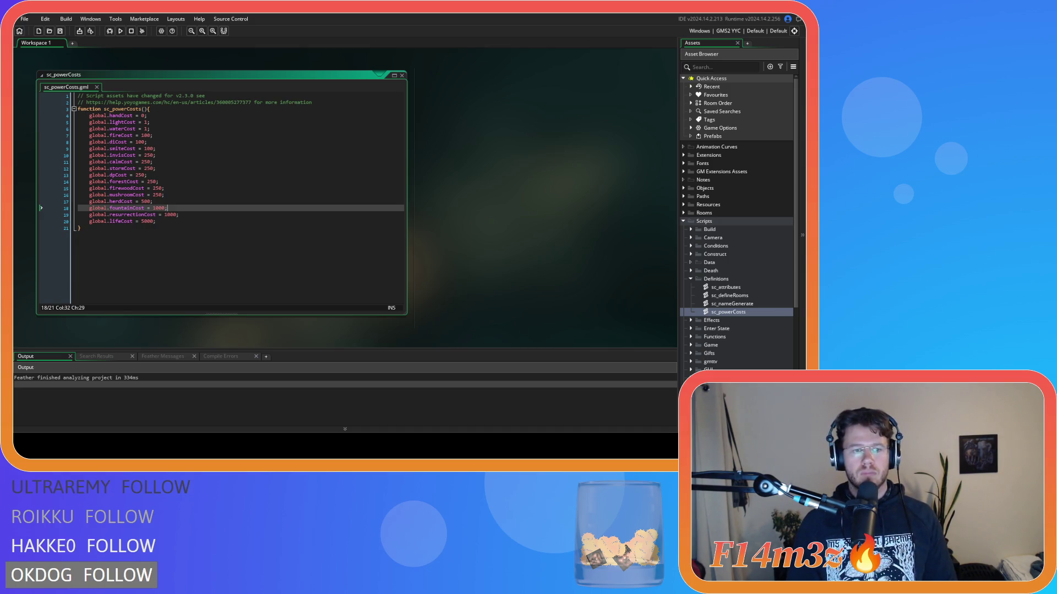
left_click(191, 215)
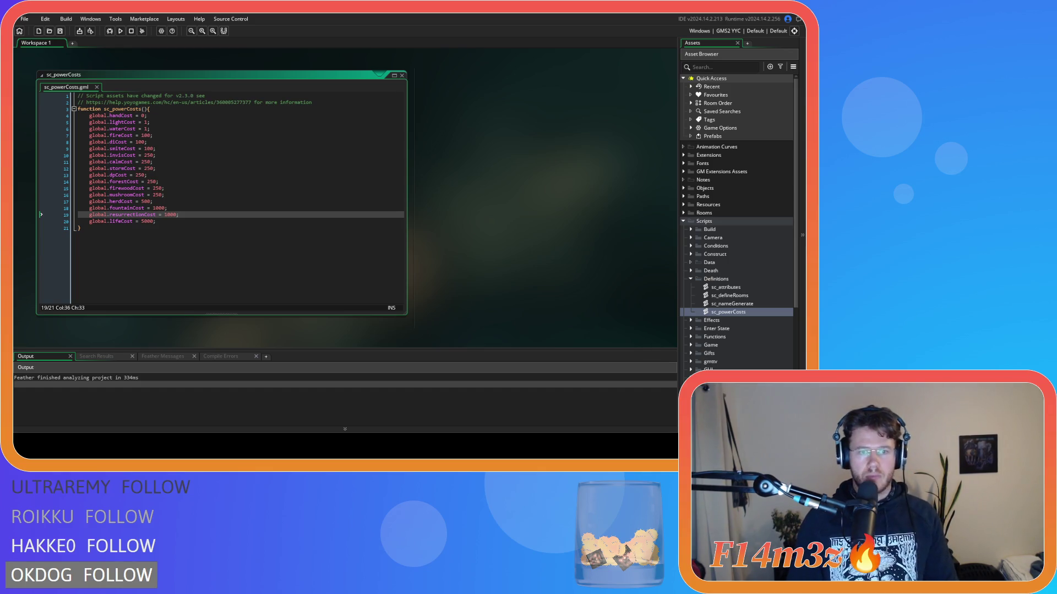
right_click(495, 215)
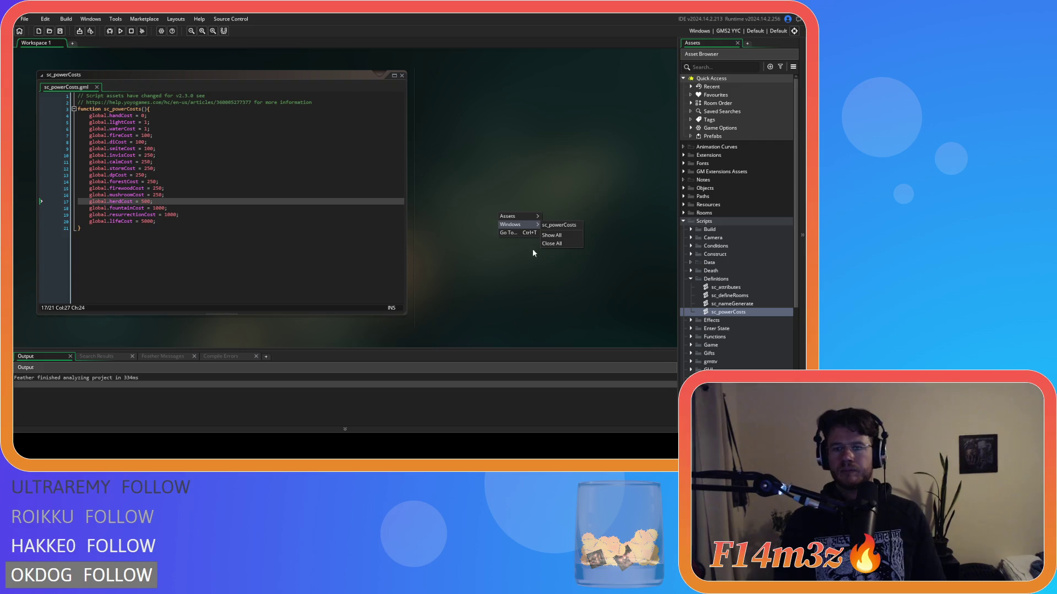
Close all editor windows, then collapse the Definitions and Scripts folders in the Asset Browser
left_click(576, 244)
left_click(691, 279)
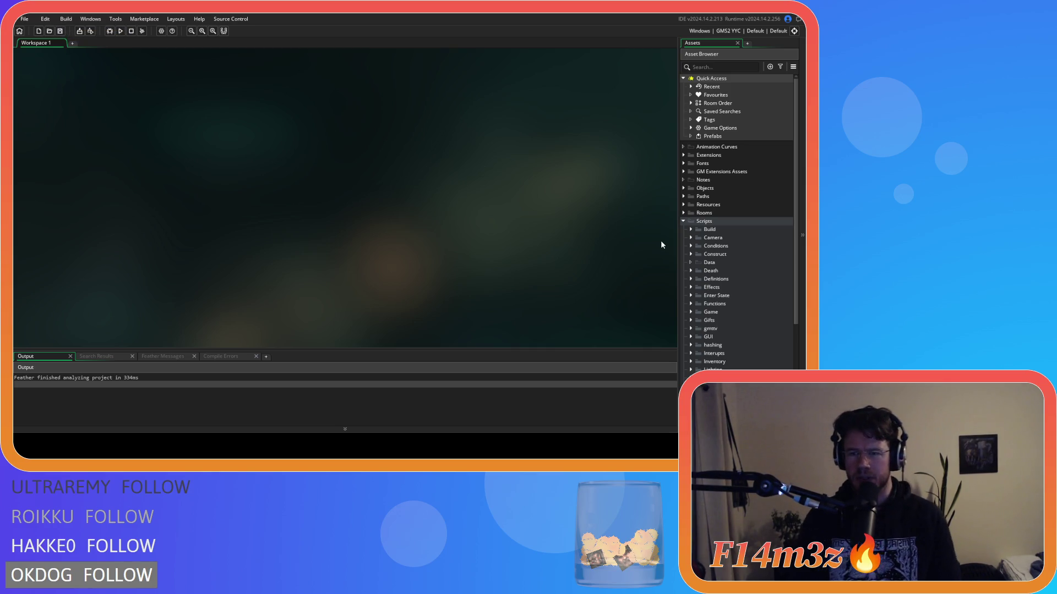
left_click(682, 222)
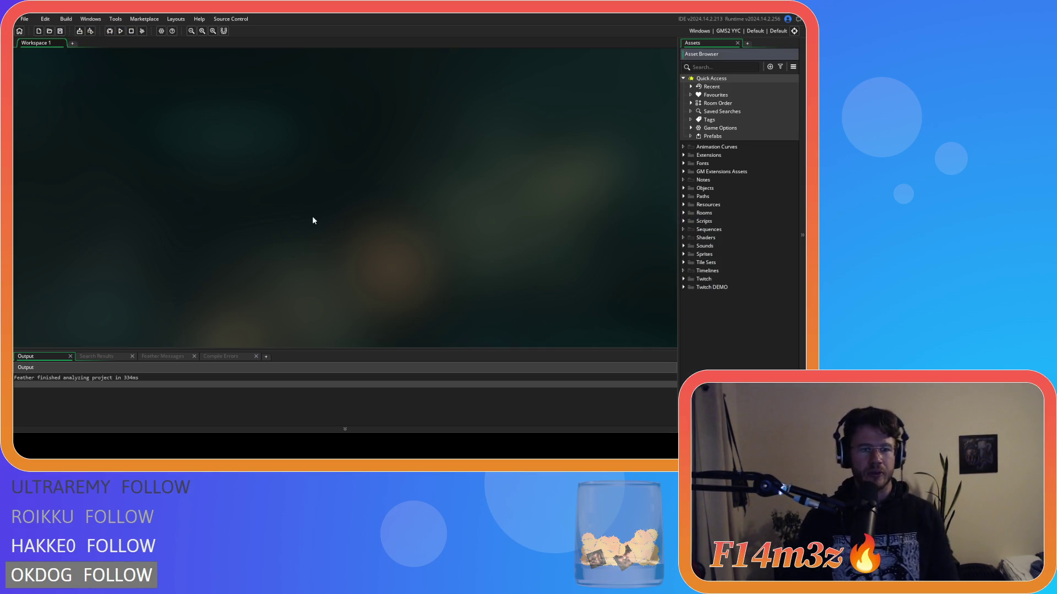
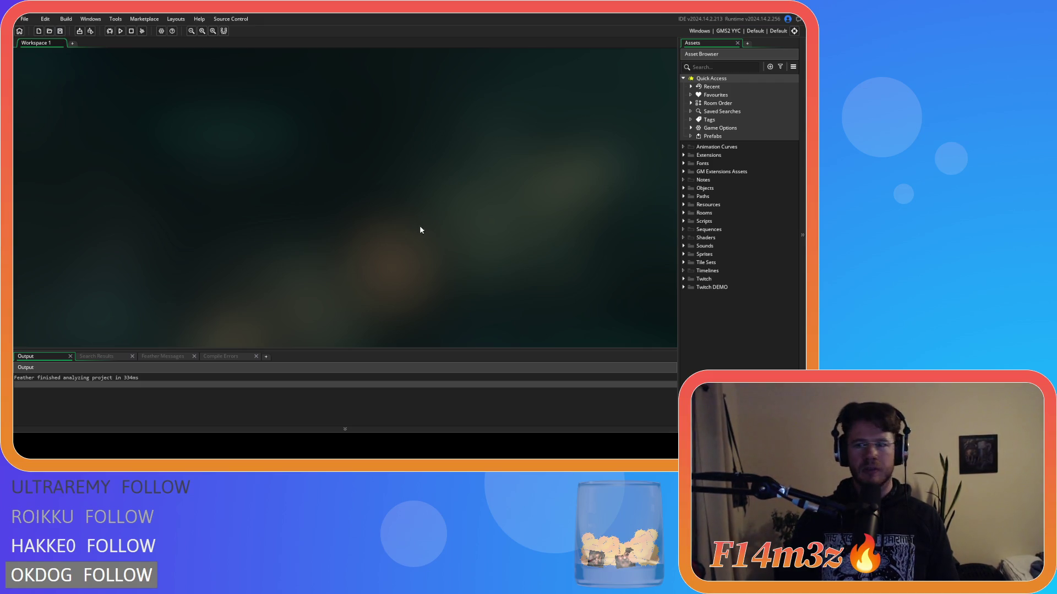
Open ob_human's Create event from Objects > Animal > Human and start a text search
left_click(683, 188)
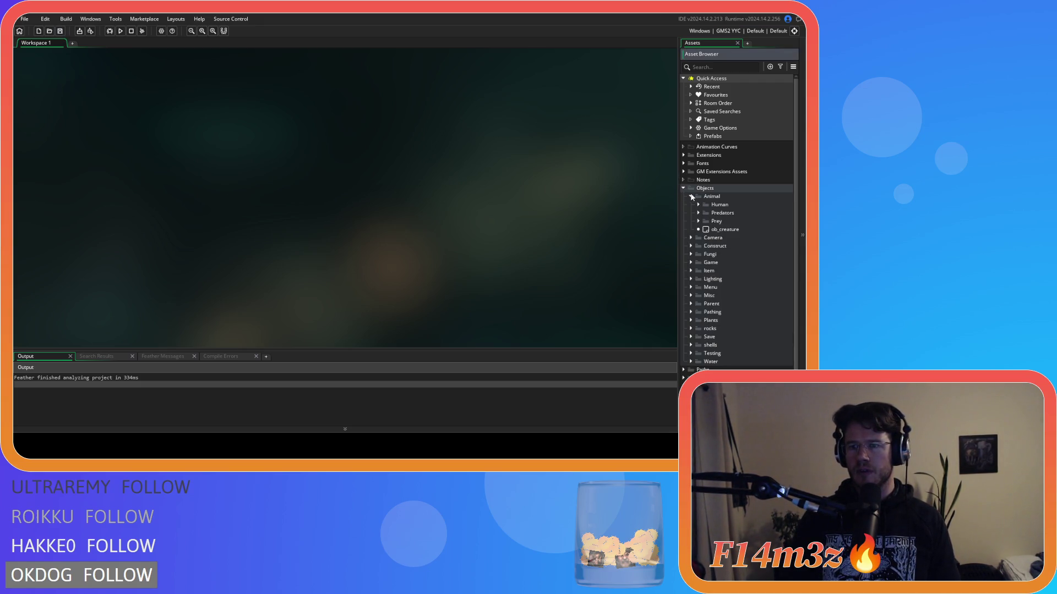
left_click(698, 205)
double_click(728, 213)
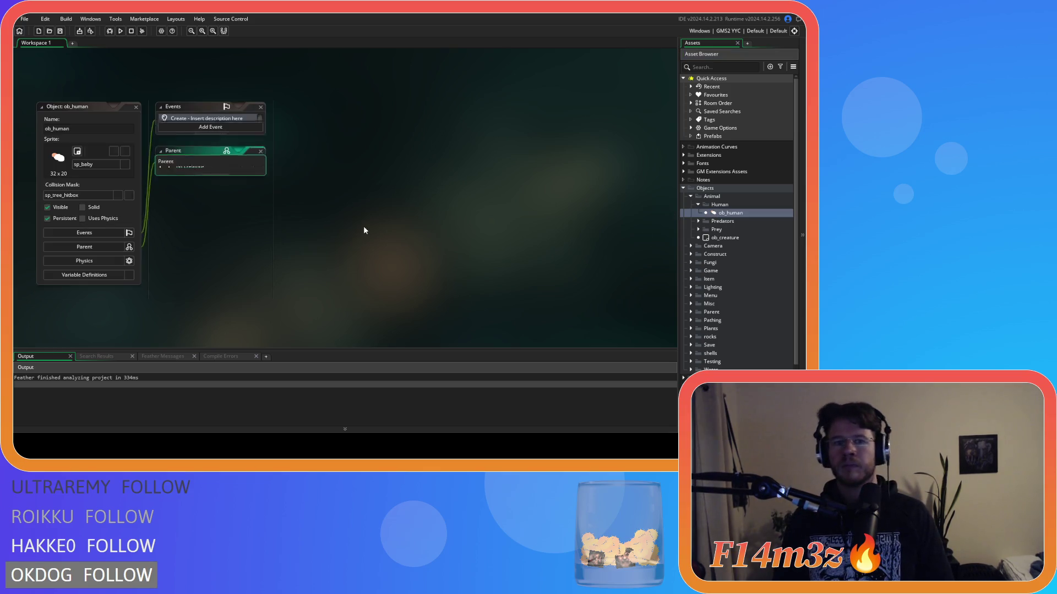
left_click(436, 174)
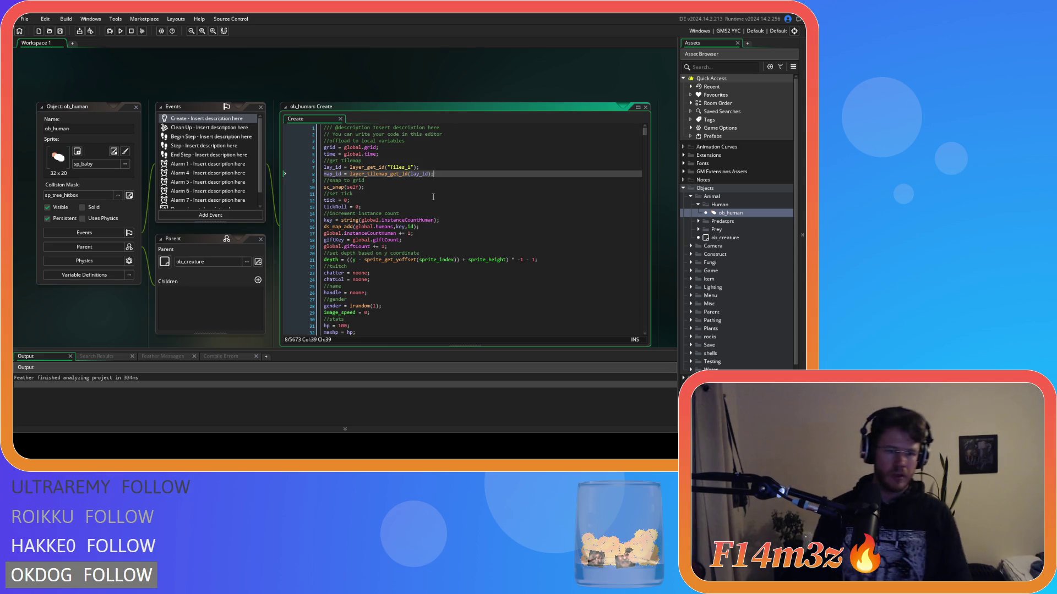
key("ctrl+f")
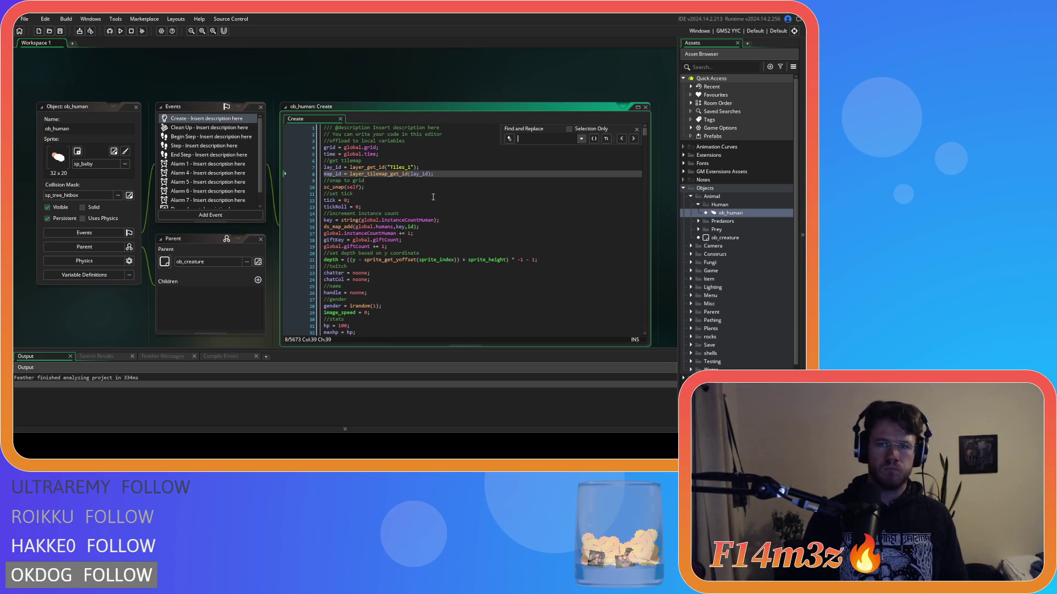
Search the Create code for state_shroom to locate the mushroom state functions
type("state_shroom")
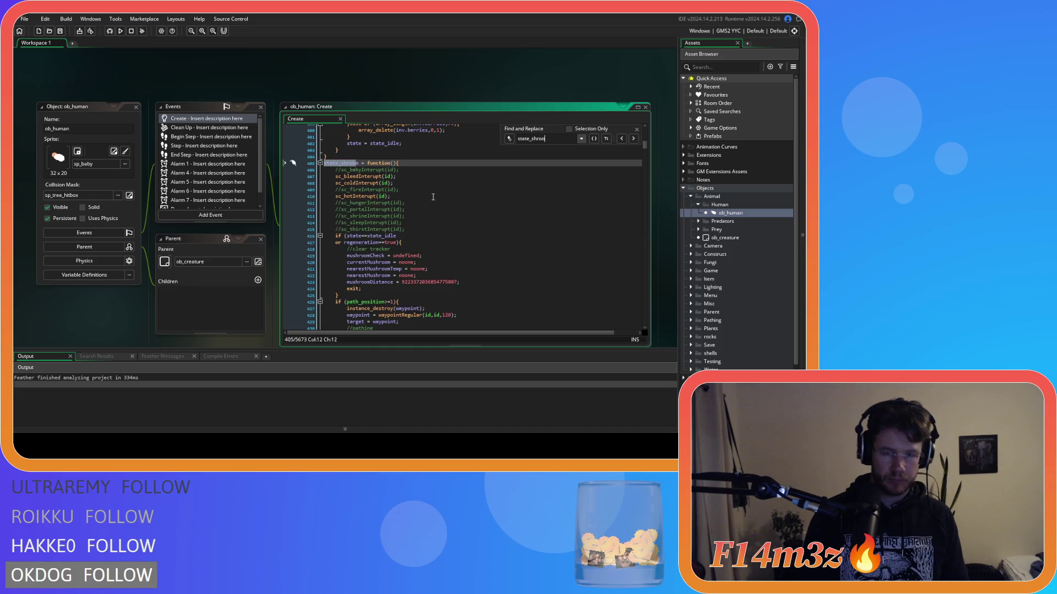
left_click(637, 129)
scroll(456, 260, "down", 5)
scroll(456, 261, "up", 7)
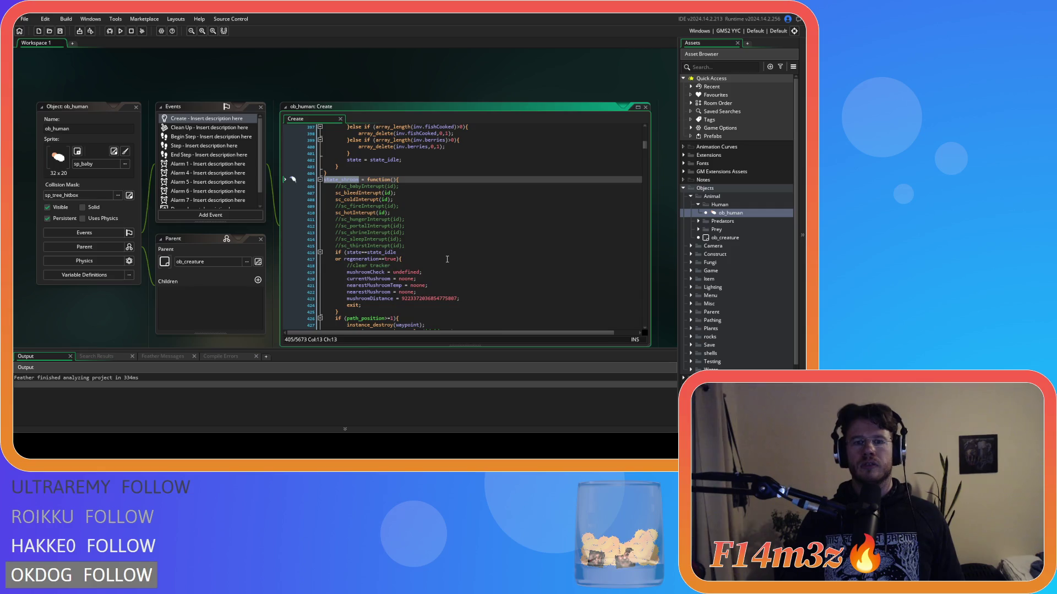
scroll(447, 259, "down", 10)
Paste a copy of the state_shroom and state_pickshroom functions just above state_trip
left_click(353, 277)
scroll(353, 277, "down", 8)
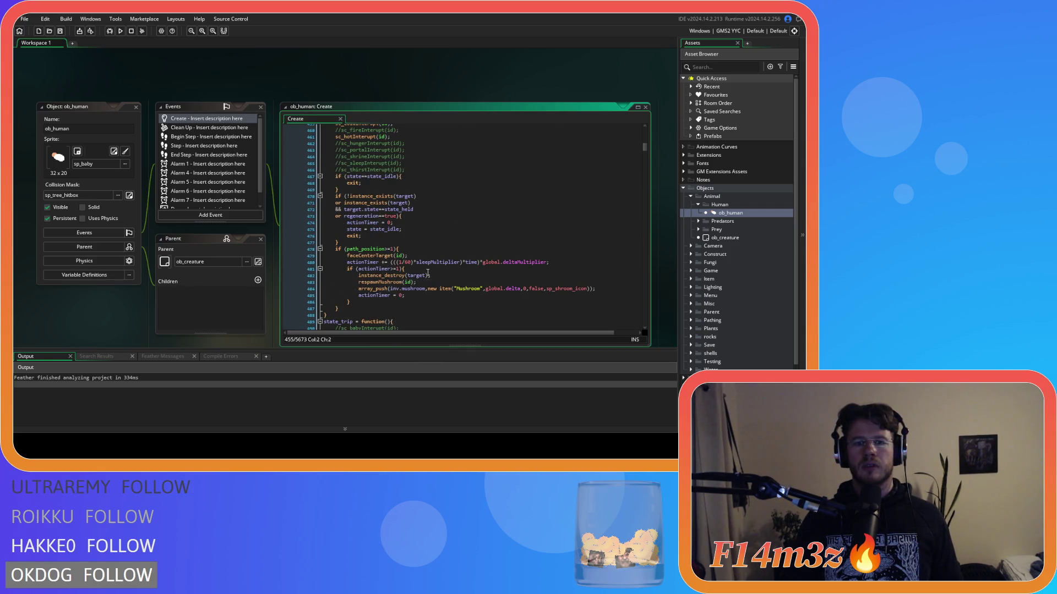
scroll(427, 273, "down", 3)
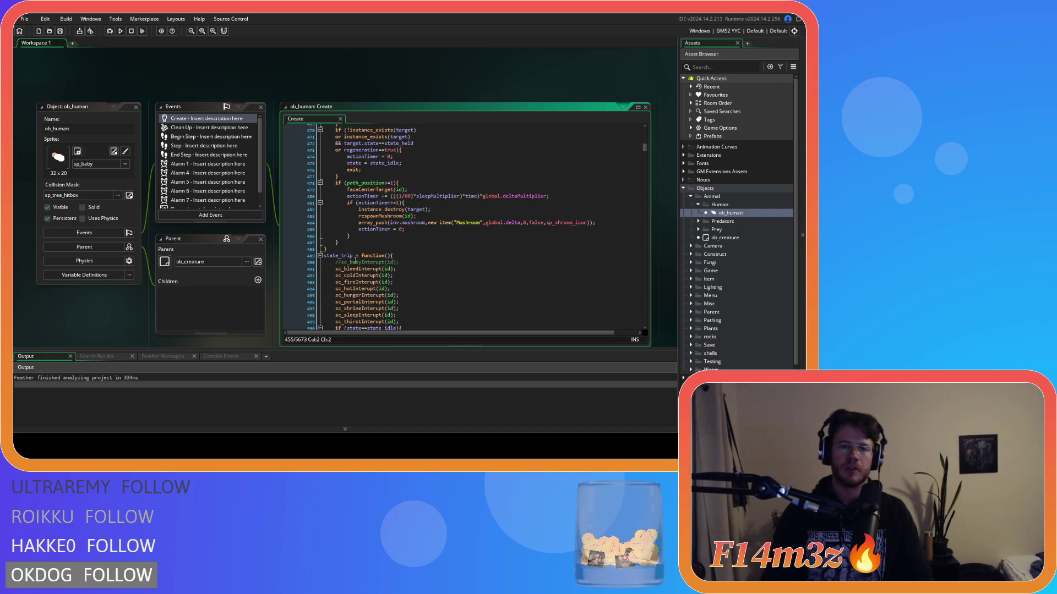
scroll(366, 259, "up", 8)
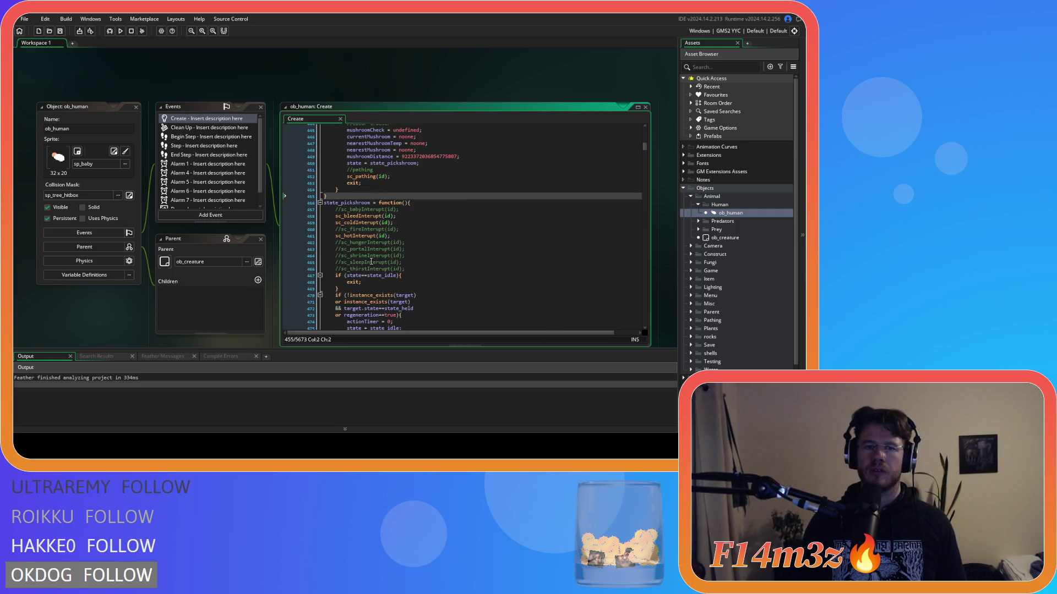
scroll(372, 260, "up", 15)
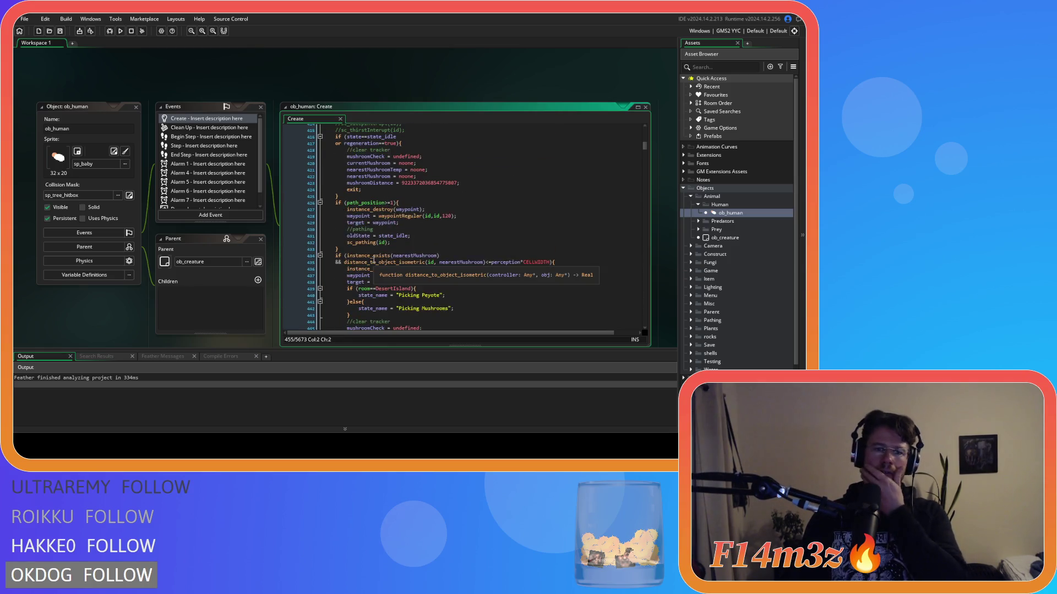
scroll(374, 260, "down", 20)
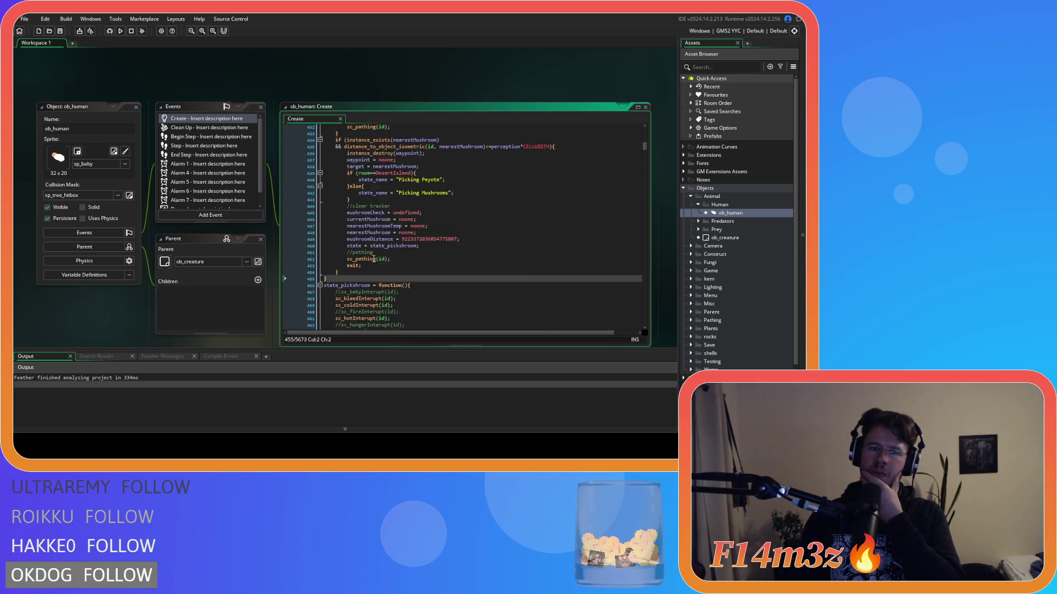
left_click_drag(347, 247, 338, 209)
key("ctrl+v")
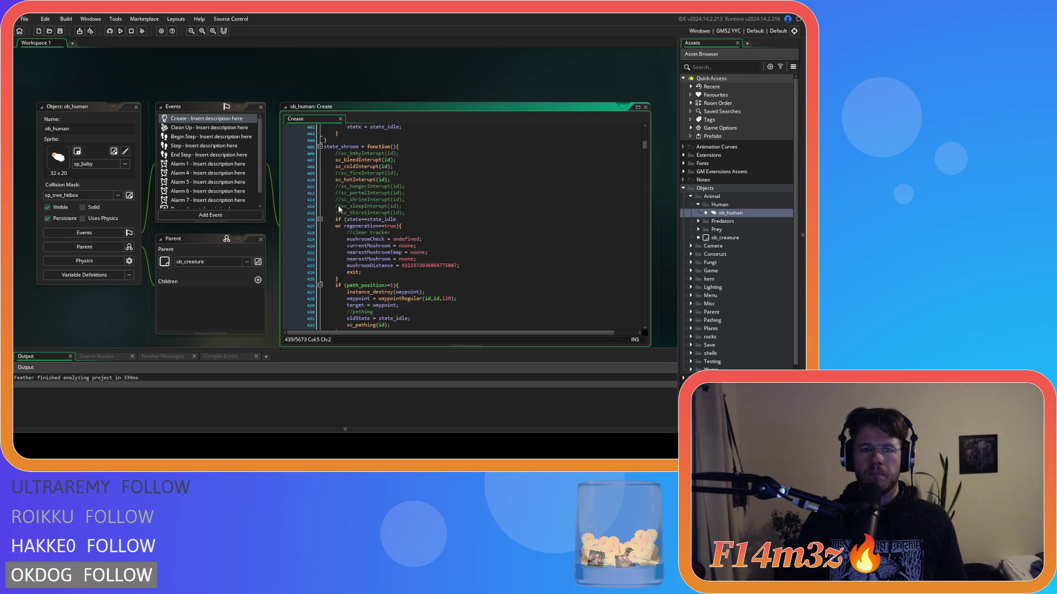
scroll(364, 203, "up", 20)
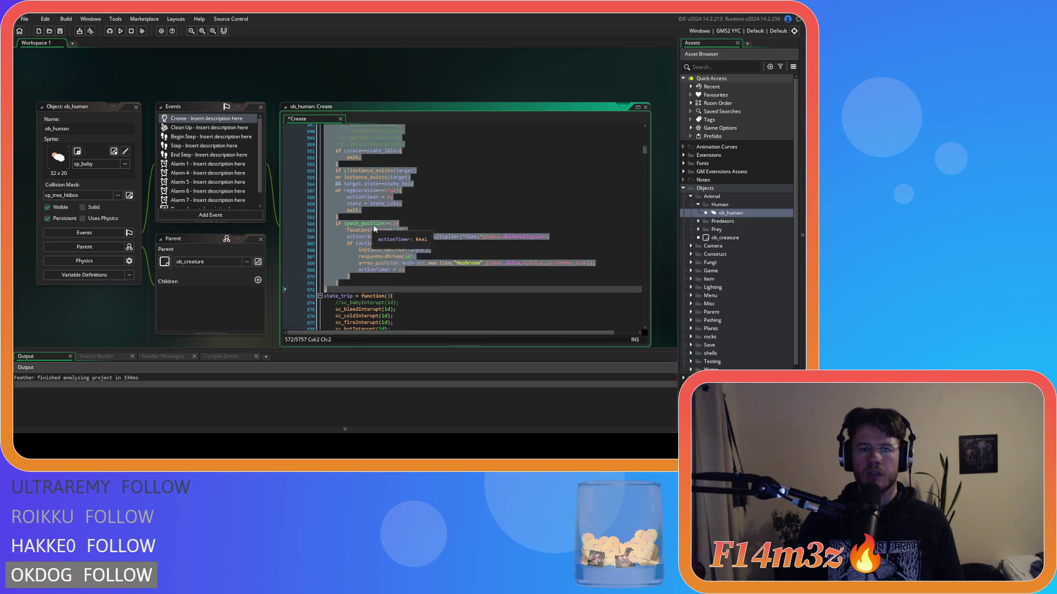
Rename the copies to state_shroomDowntime and state_pickshroomDowntime, then save the Create code
scroll(410, 232, "up", 4)
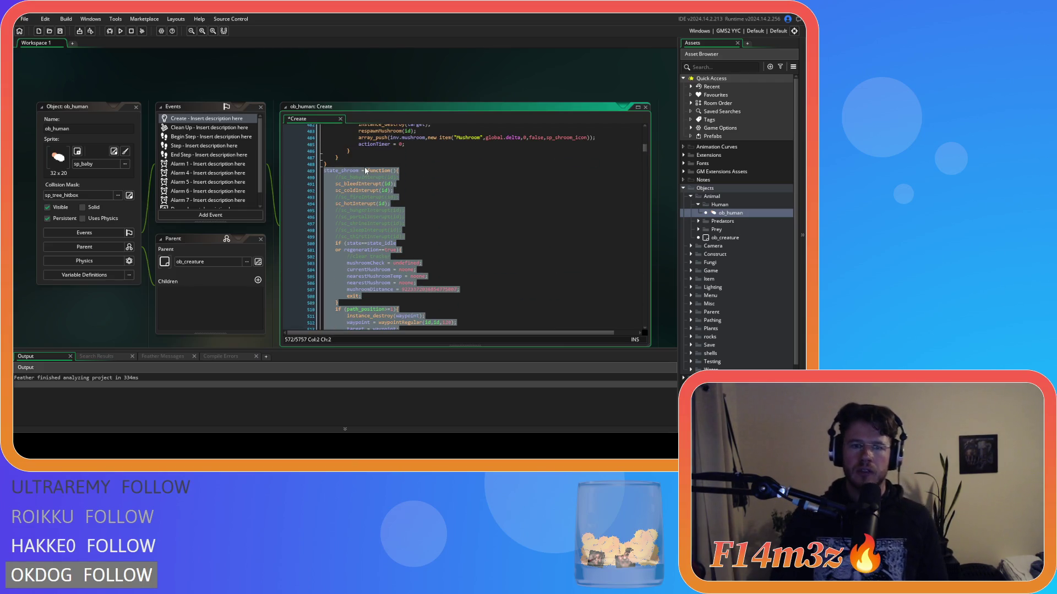
left_click(358, 170)
type("Downtime")
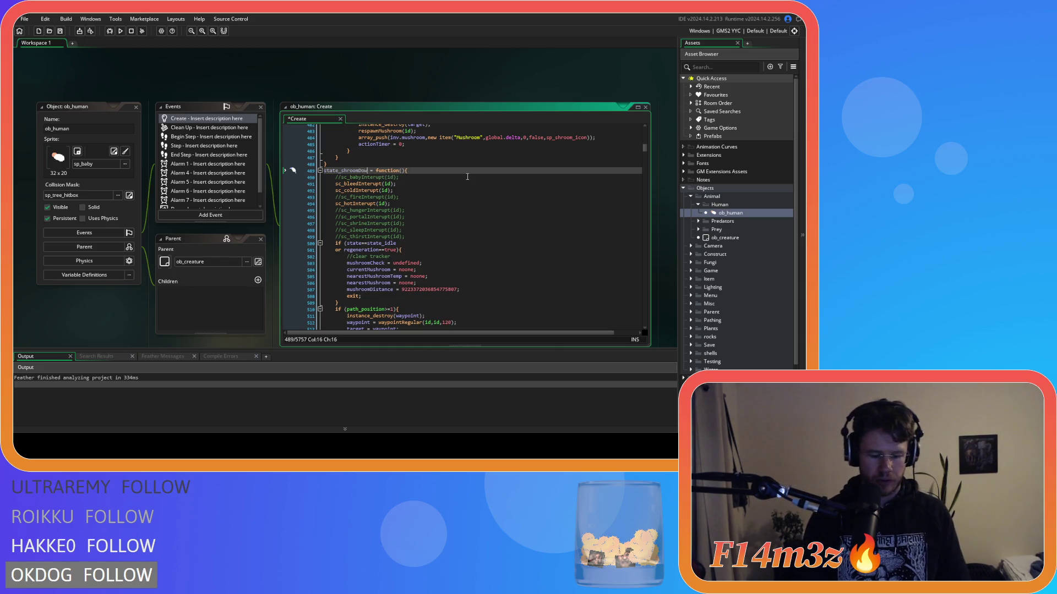
scroll(468, 177, "down", 14)
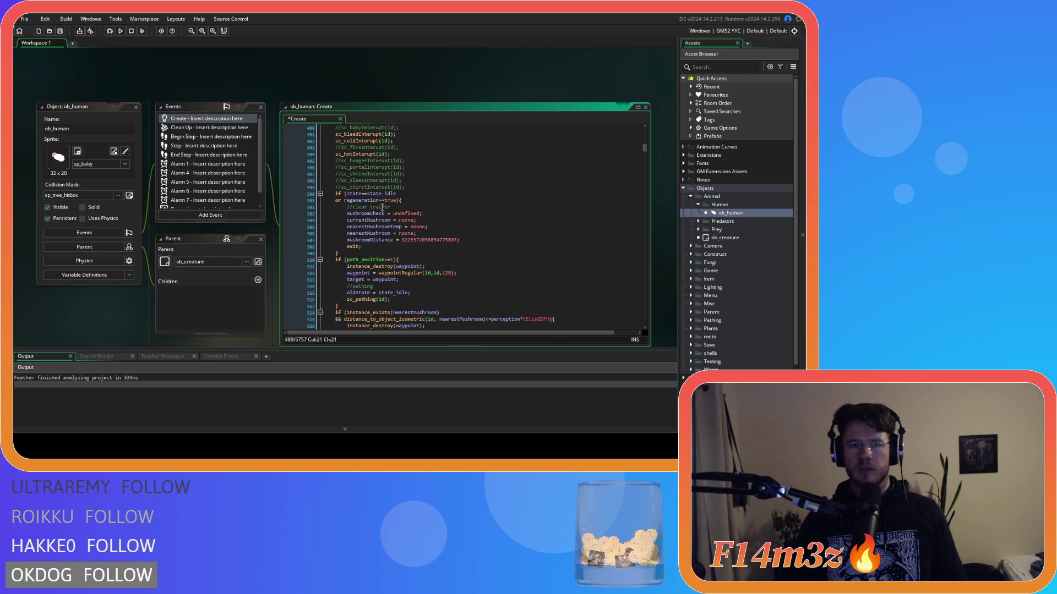
left_click(371, 226)
type("D")
type("owntime")
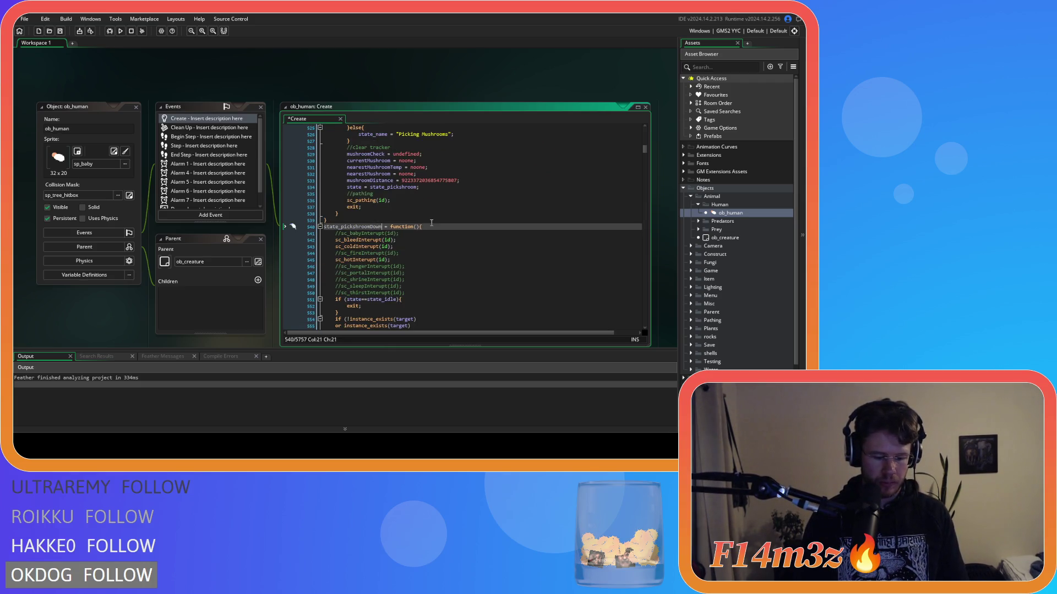
left_click(437, 241)
key("ctrl+s")
scroll(437, 241, "up", 10)
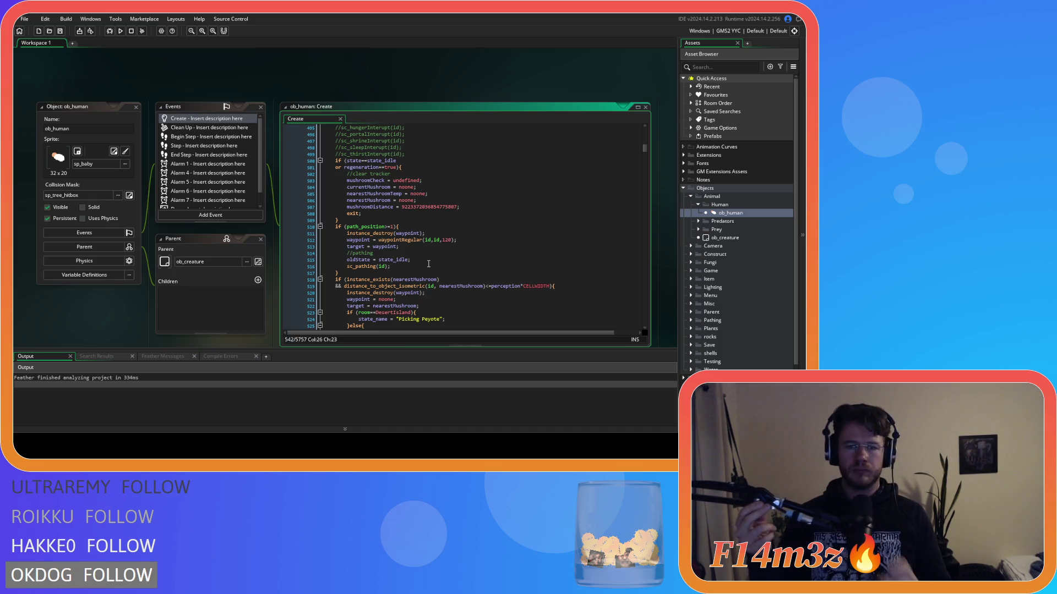
Re-enable the sc_hungerInterupt call in state_shroomDowntime
left_click(446, 202)
scroll(430, 231, "up", 8)
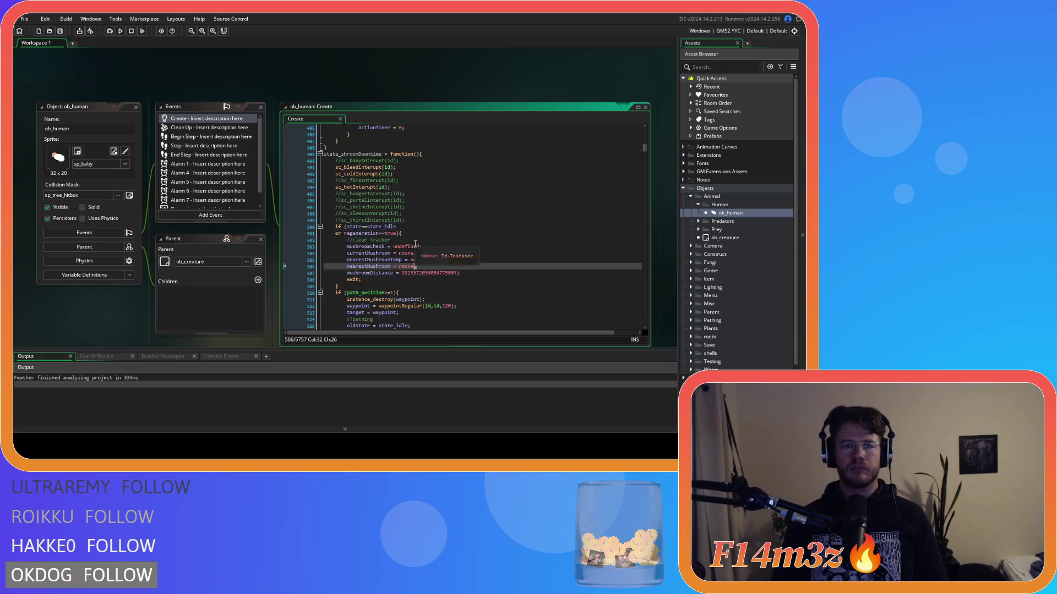
left_click(416, 267)
scroll(416, 268, "up", 8)
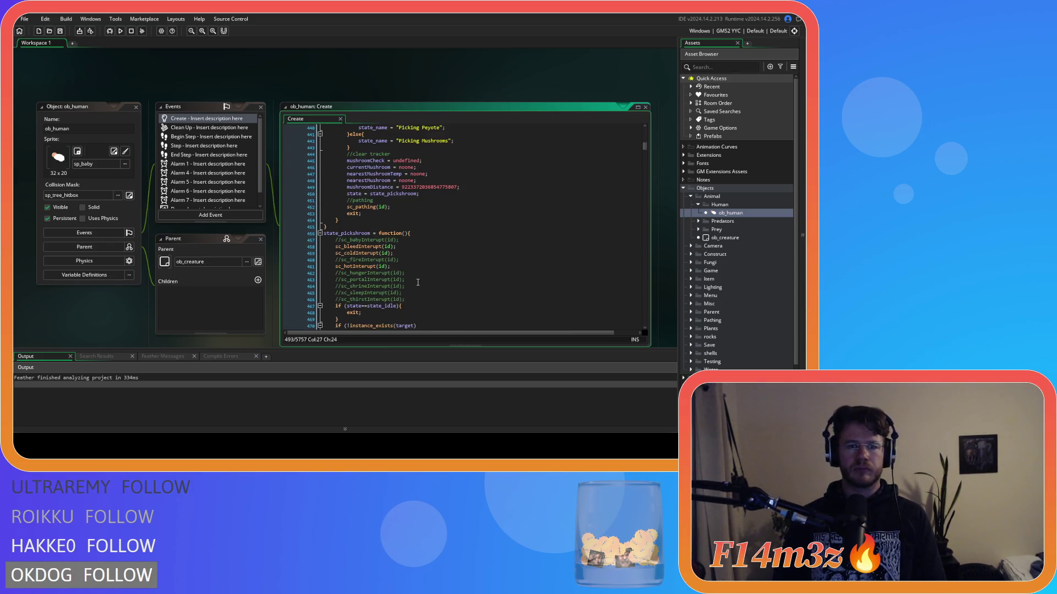
left_click(435, 247)
scroll(435, 217, "down", 1)
scroll(435, 218, "up", 7)
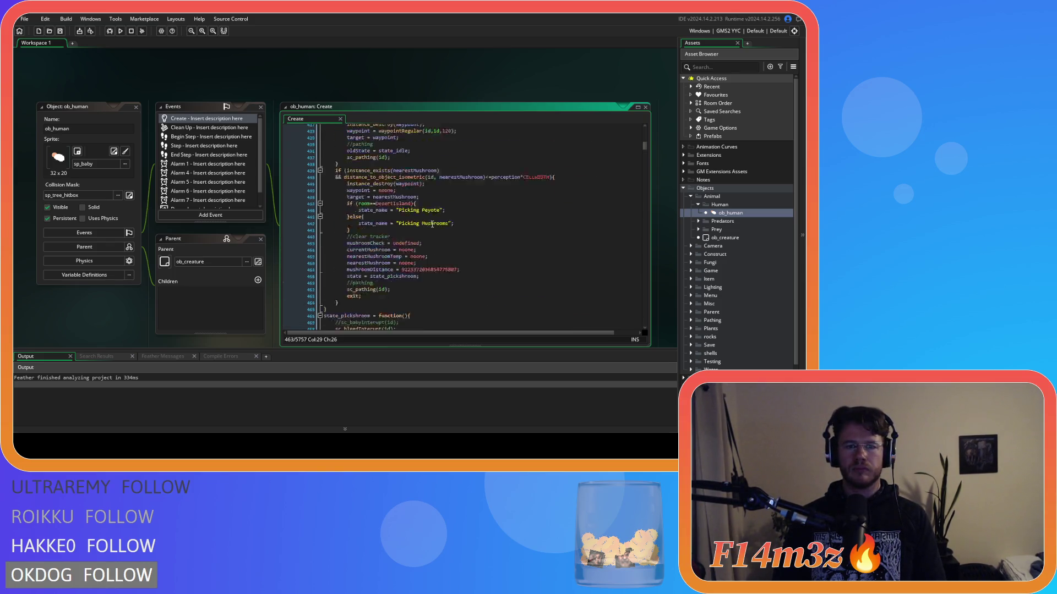
scroll(432, 236, "down", 12)
scroll(432, 237, "down", 2)
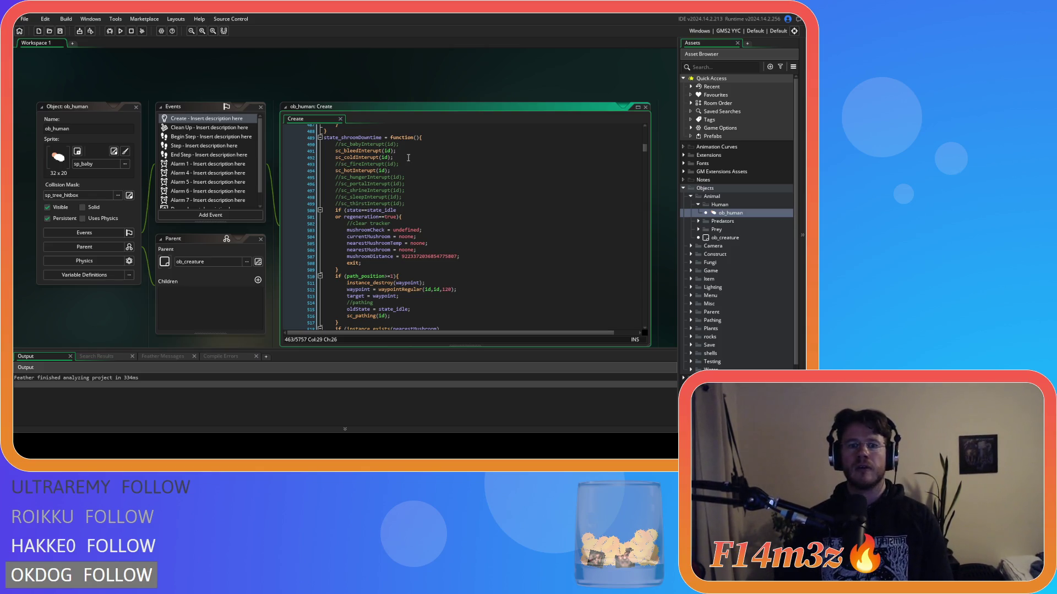
left_click(411, 178)
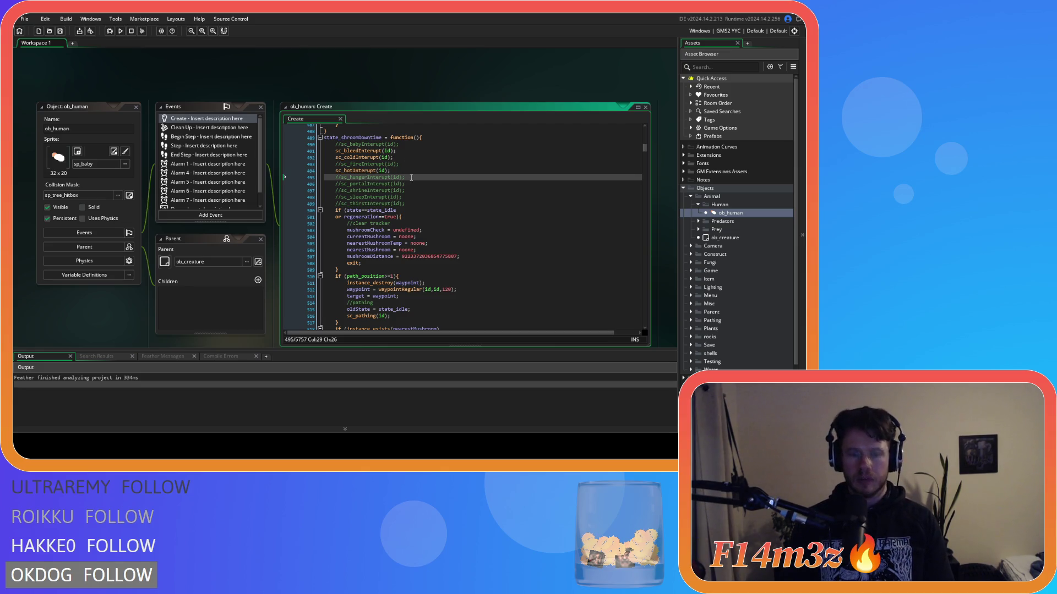
key("ctrl+shift+k")
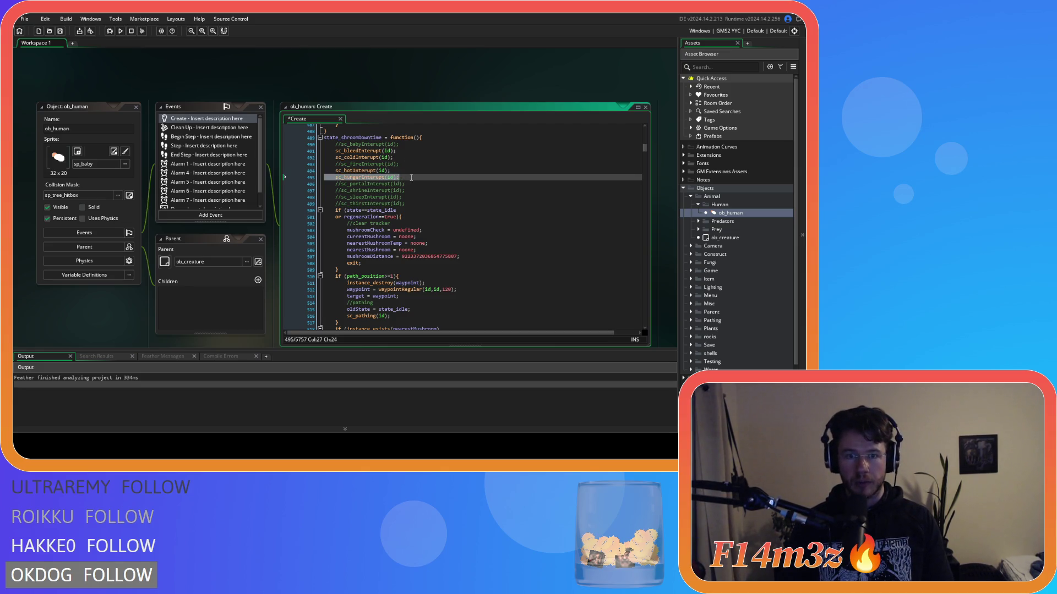
left_click(418, 184)
Uncomment the sc_portalInterupt call on line 412 in state_shroom
scroll(419, 184, "up", 10)
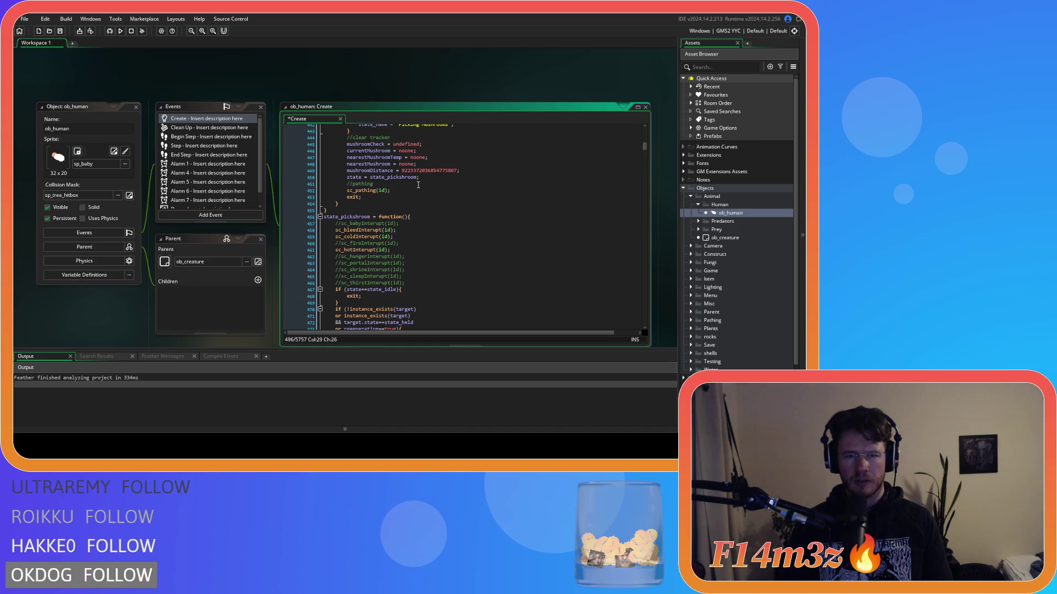
scroll(418, 184, "up", 5)
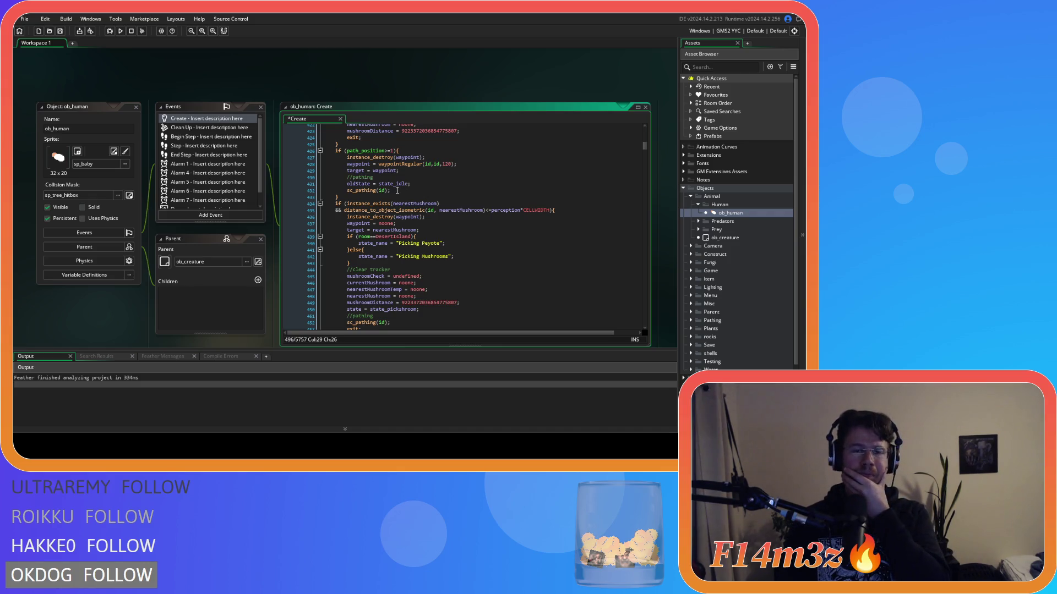
mouse_move(400, 183)
scroll(400, 183, "up", 4)
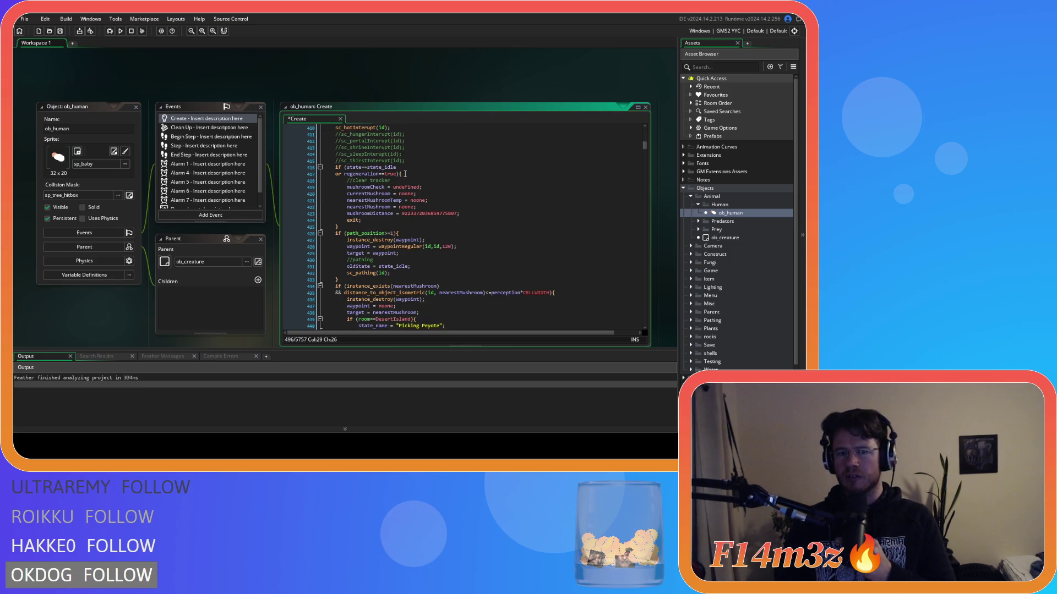
scroll(401, 183, "up", 2)
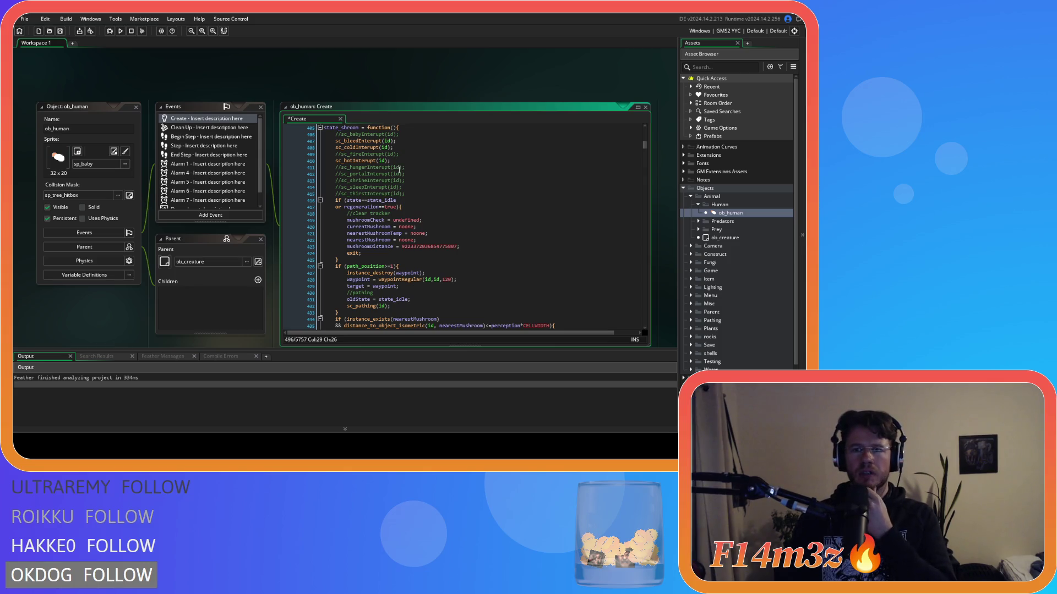
scroll(399, 169, "up", 3)
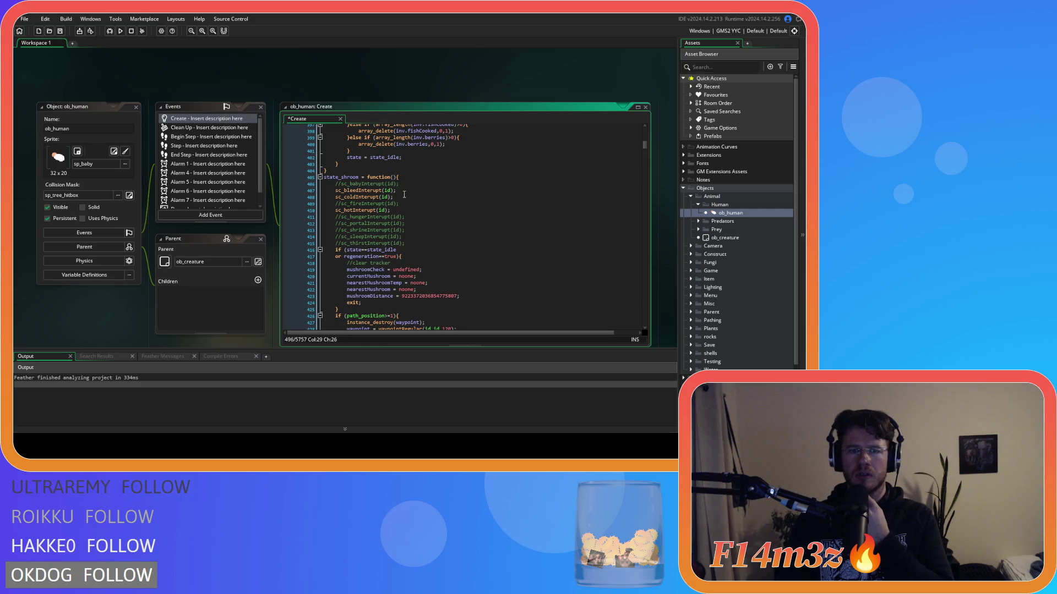
scroll(411, 227, "down", 3)
scroll(411, 228, "up", 3)
scroll(411, 228, "up", 2)
scroll(412, 226, "down", 2)
left_click(406, 224)
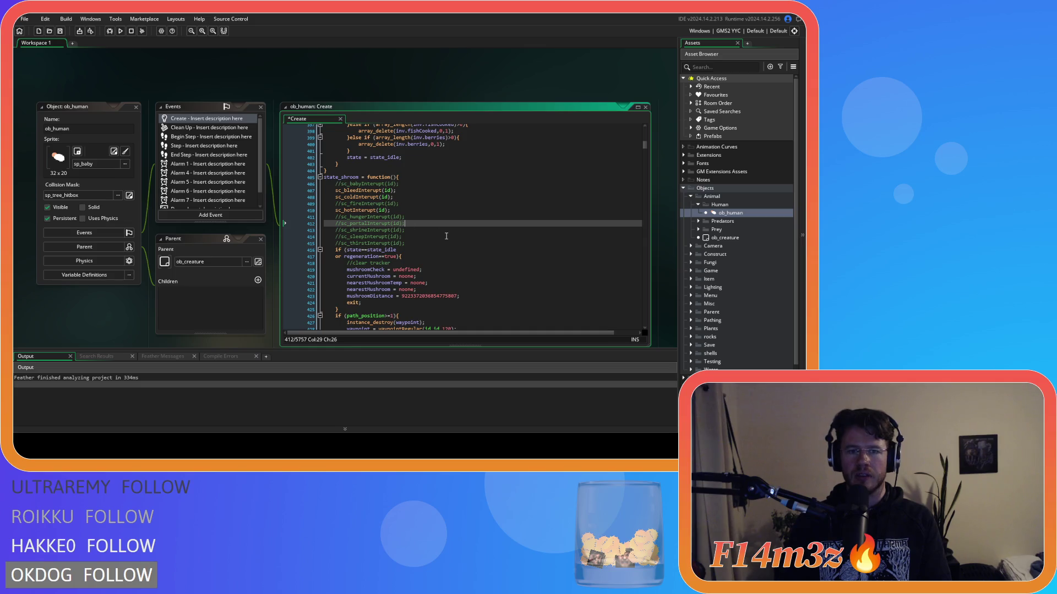
key("ctrl+k")
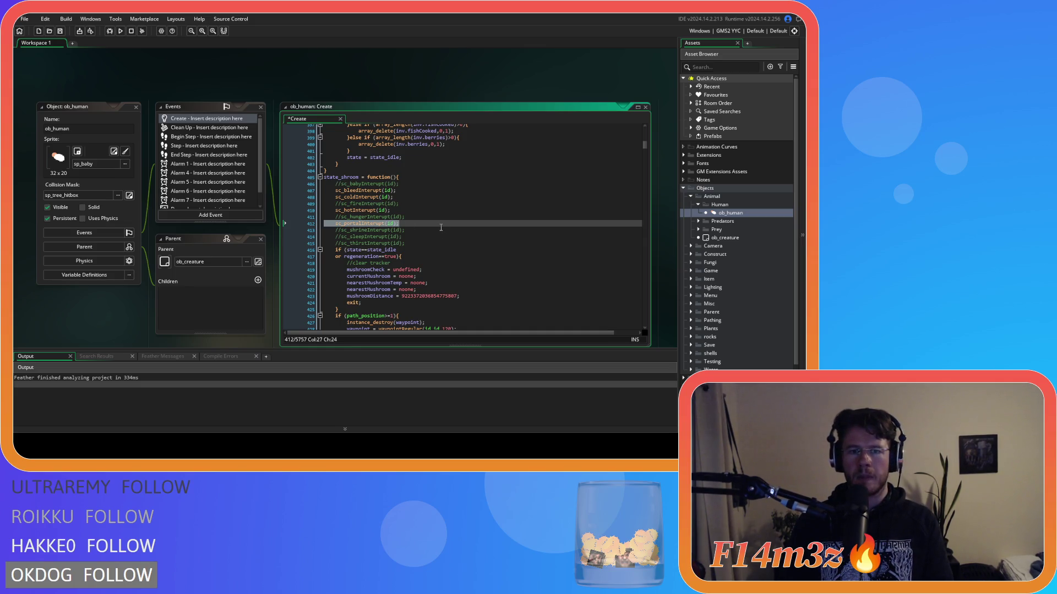
Uncomment sc_portalInterupt on line 463 in state_pickshroom and save
scroll(441, 228, "down", 10)
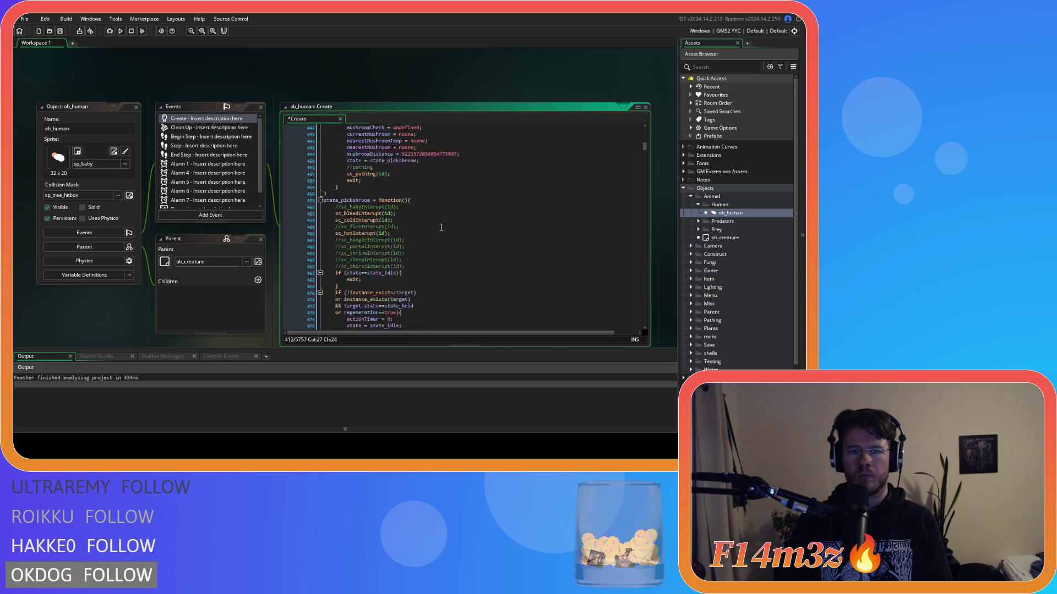
left_click(412, 213)
key("ctrl+k")
key("ctrl+s")
scroll(726, 258, "down", 3)
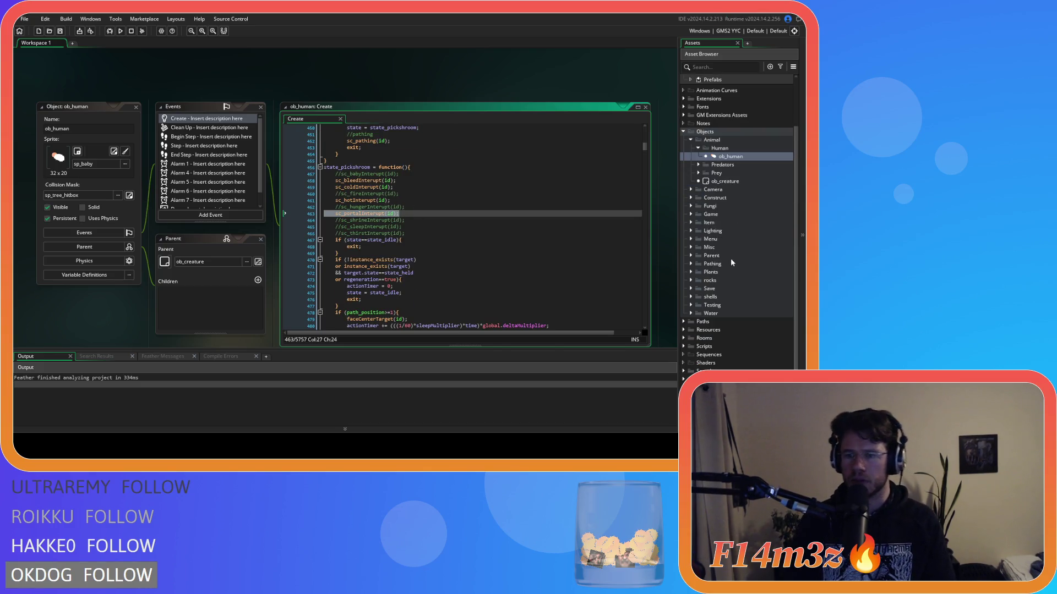
Open sc_stateConditions from Scripts > Conditions and find the _shroom condition on line 1319
left_click(683, 346)
scroll(703, 331, "down", 5)
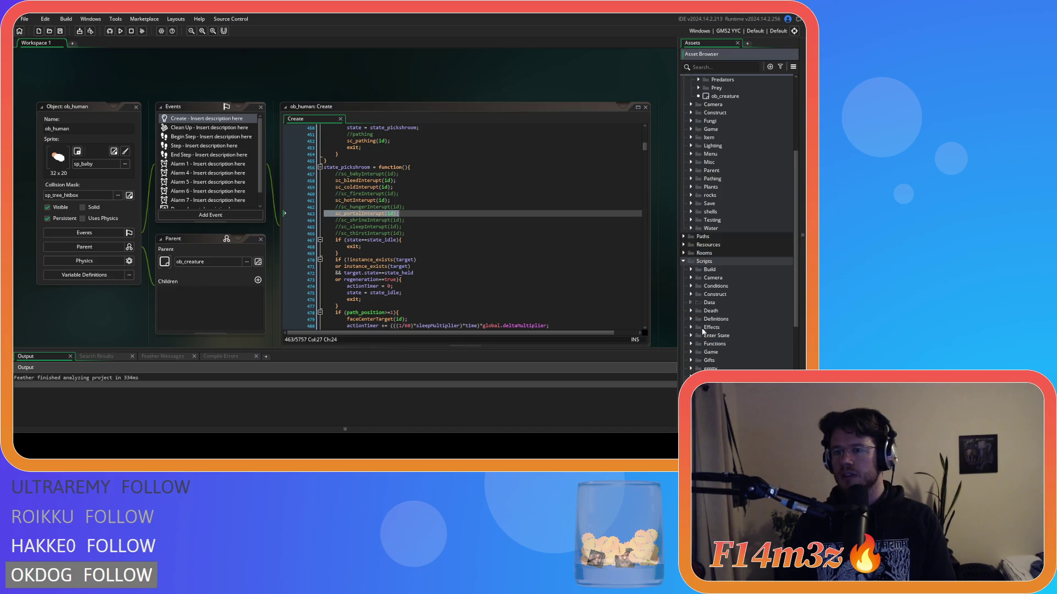
left_click(691, 287)
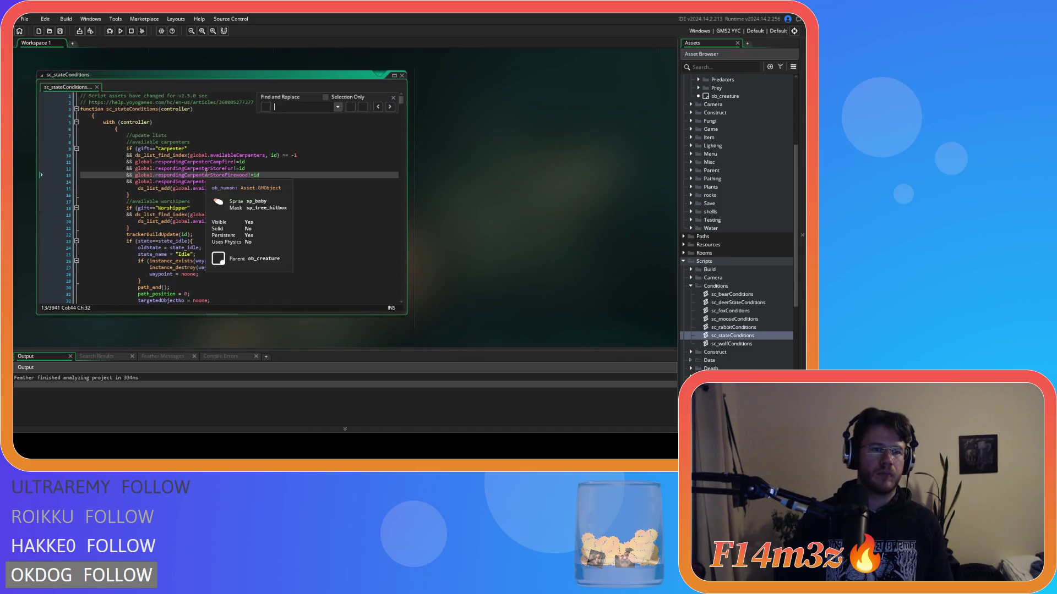
type("state_shroom")
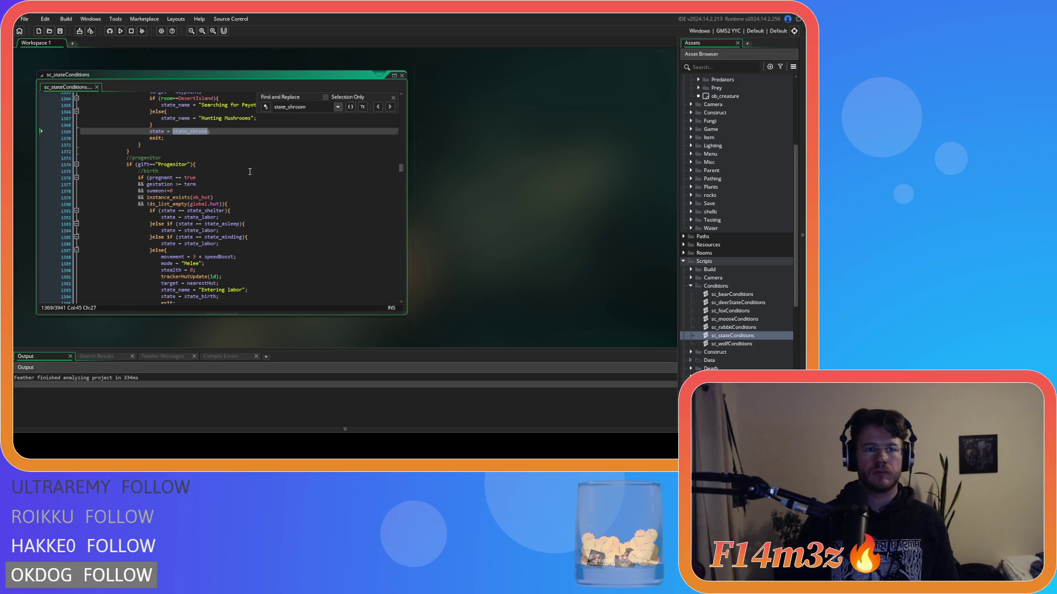
scroll(250, 172, "up", 10)
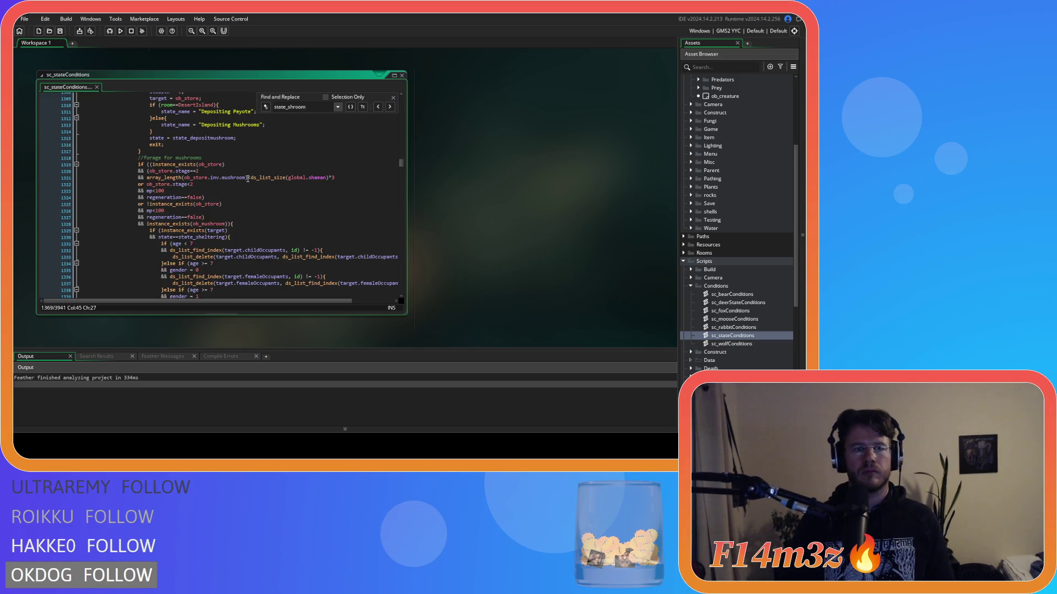
scroll(249, 180, "up", 3)
left_click(393, 97)
left_click(274, 229)
Scroll through the Shaman's mushroom-foraging condition blocks around line 1319
scroll(274, 229, "down", 3)
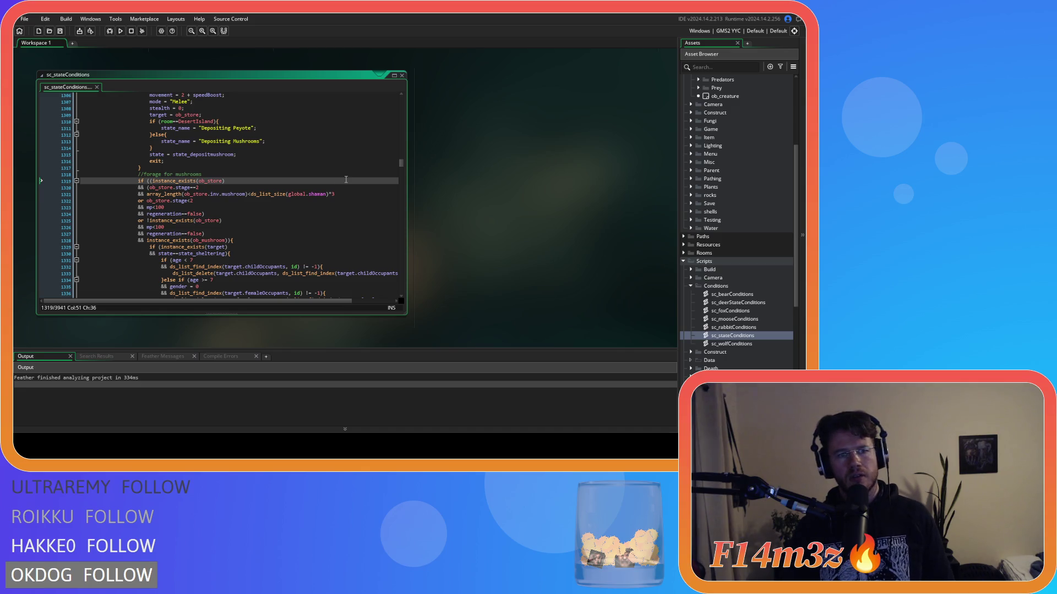
scroll(358, 193, "up", 15)
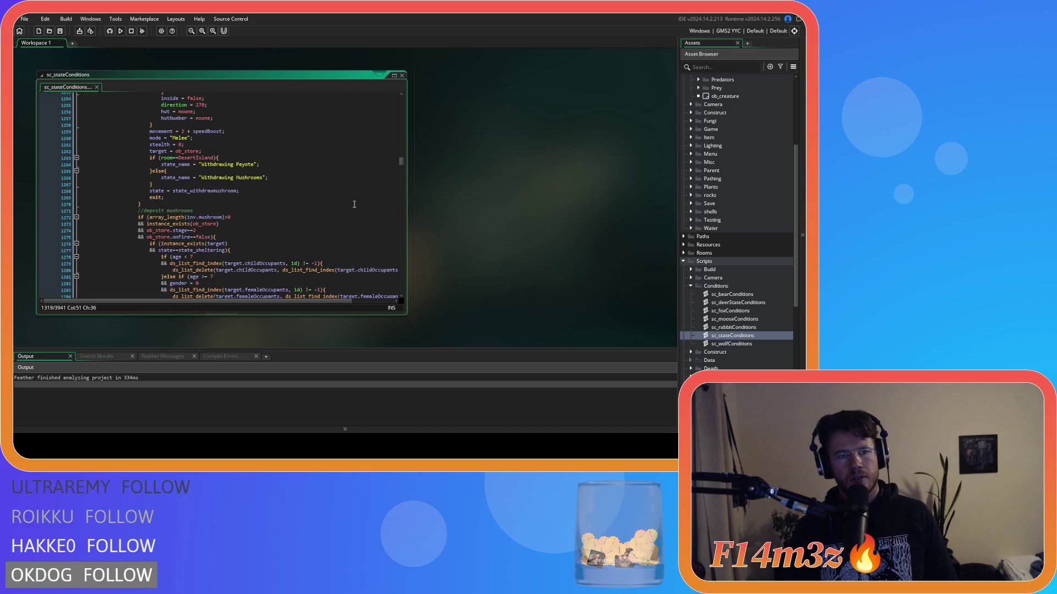
scroll(354, 205, "up", 10)
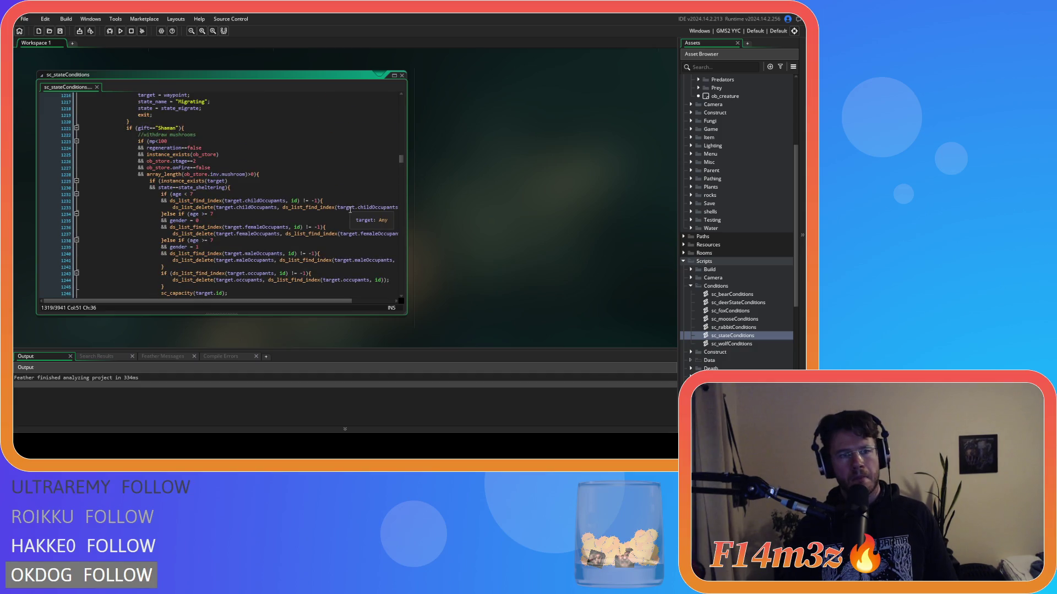
scroll(350, 210, "up", 15)
scroll(194, 238, "down", 8)
scroll(198, 231, "up", 12)
scroll(205, 245, "down", 3)
scroll(204, 217, "down", 14)
scroll(202, 209, "down", 20)
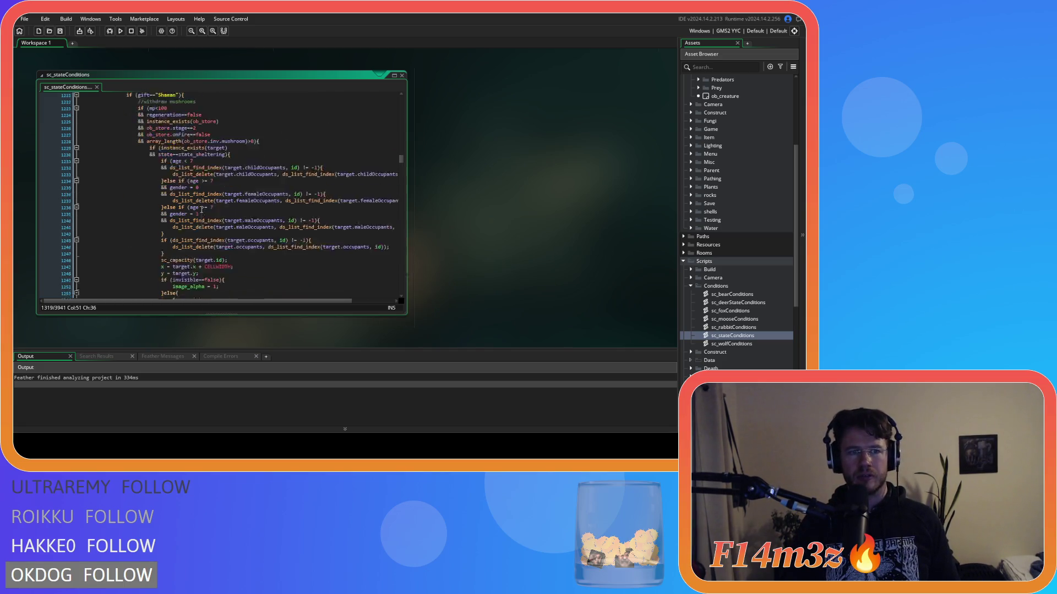
scroll(201, 210, "down", 5)
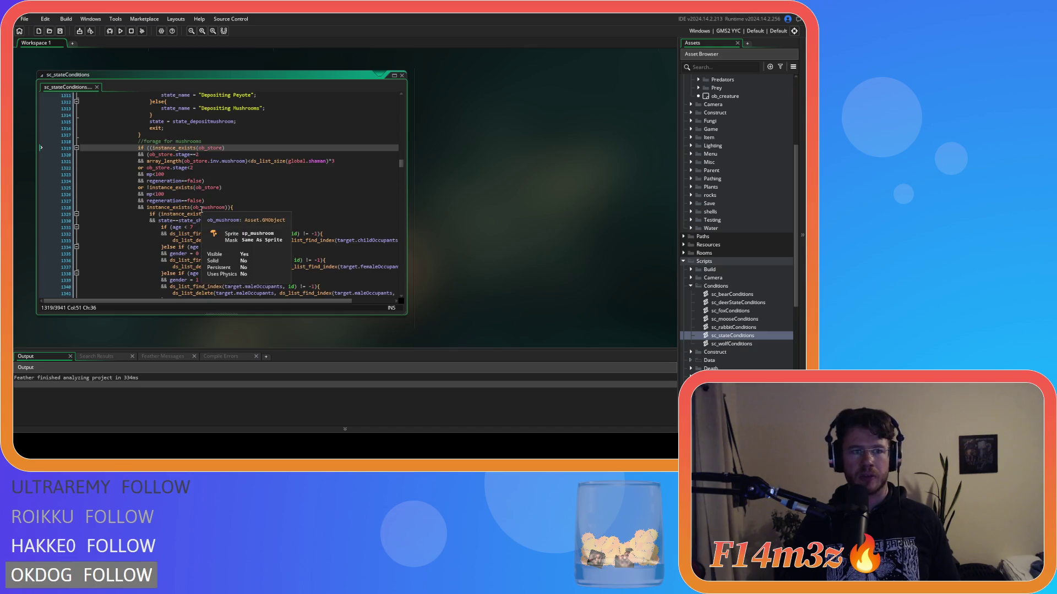
scroll(202, 210, "down", 10)
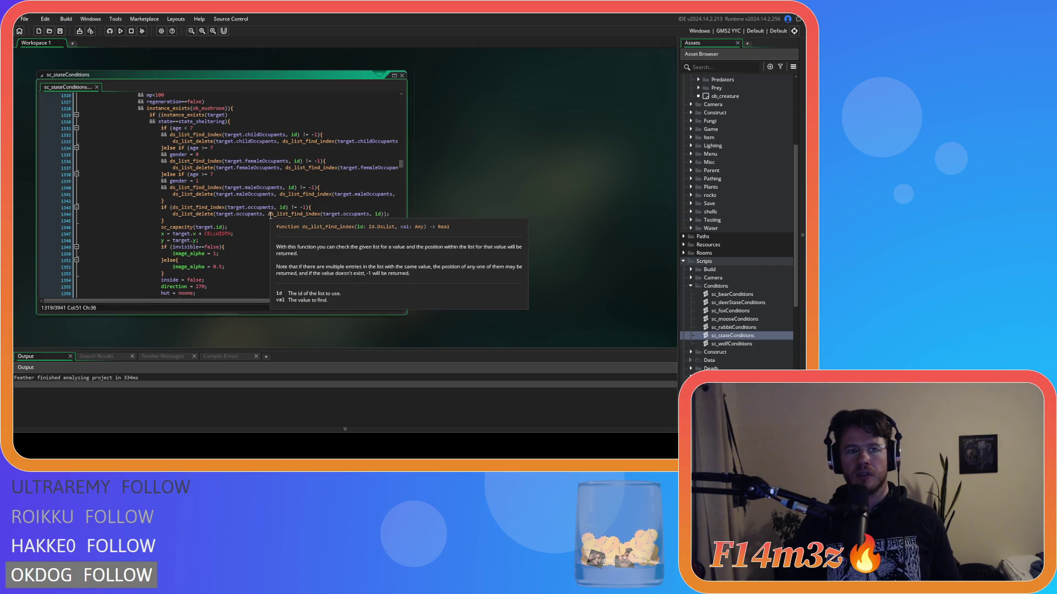
scroll(269, 216, "up", 6)
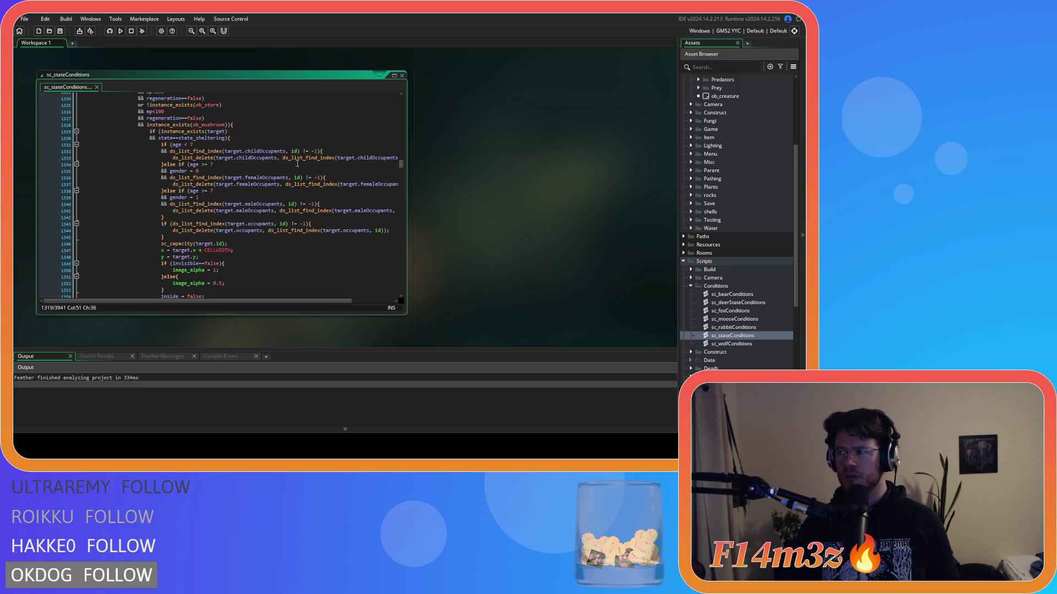
scroll(758, 197, "up", 5)
Reopen ob_human's Create code and review the commented interrupt lines in state_pickshroom
left_click(753, 172)
double_click(754, 174)
left_click(468, 161)
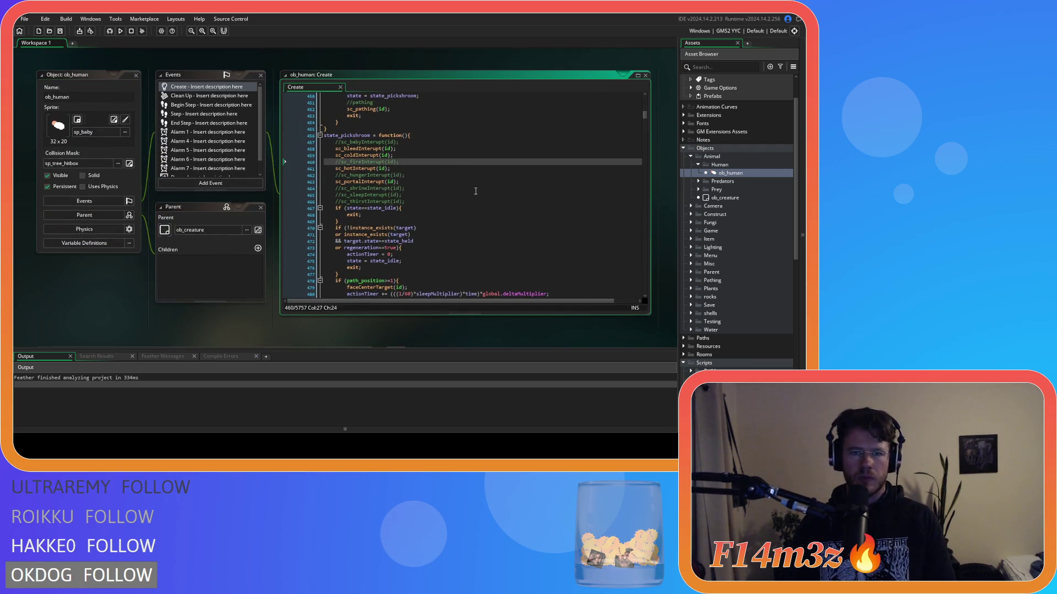
left_click(416, 189)
left_click(416, 195)
left_click(416, 208)
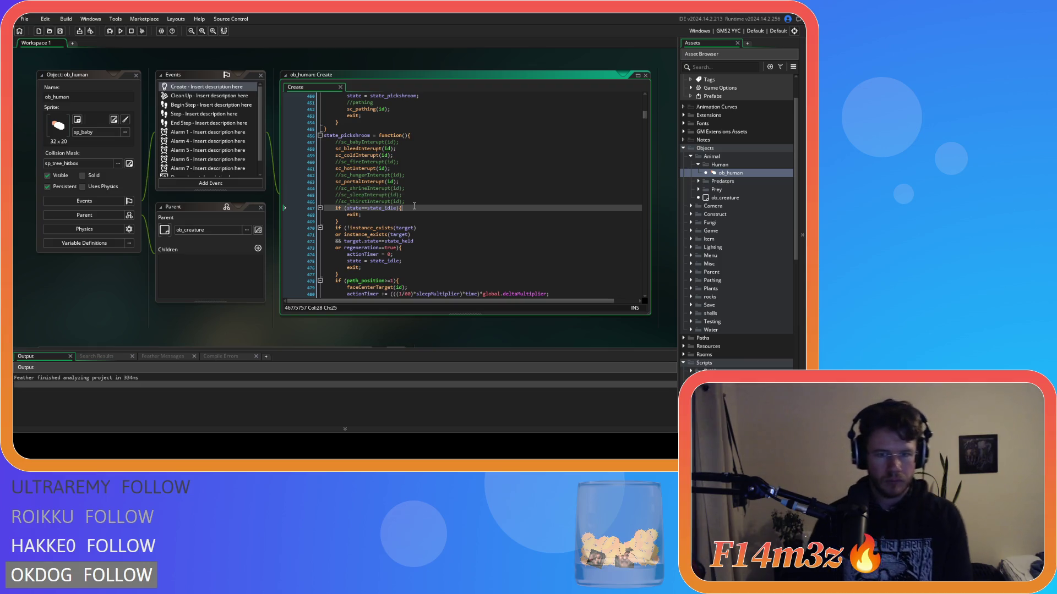
left_click(415, 201)
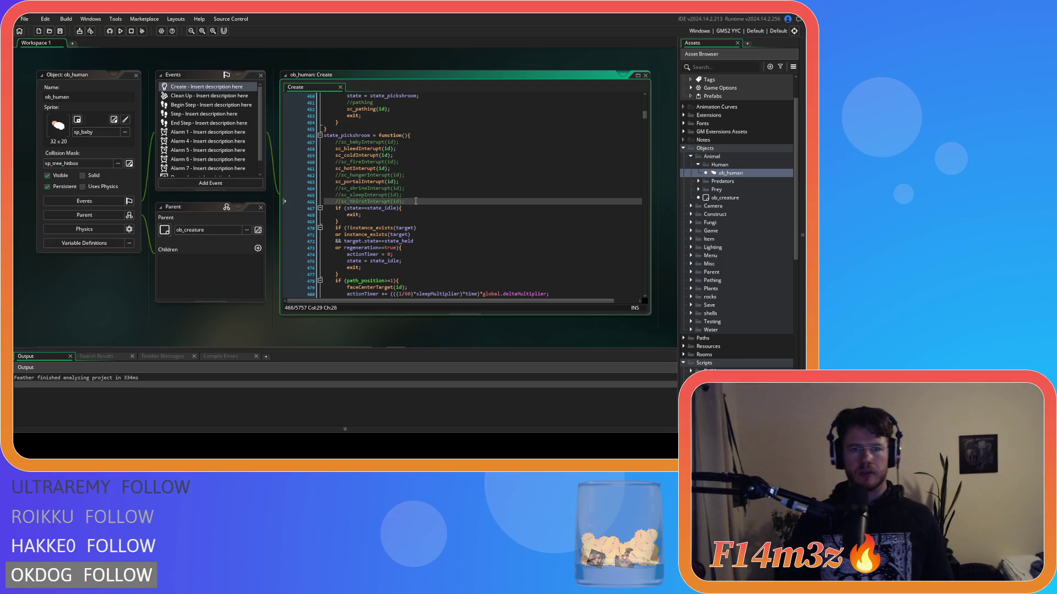
left_click(413, 178)
left_click(421, 193)
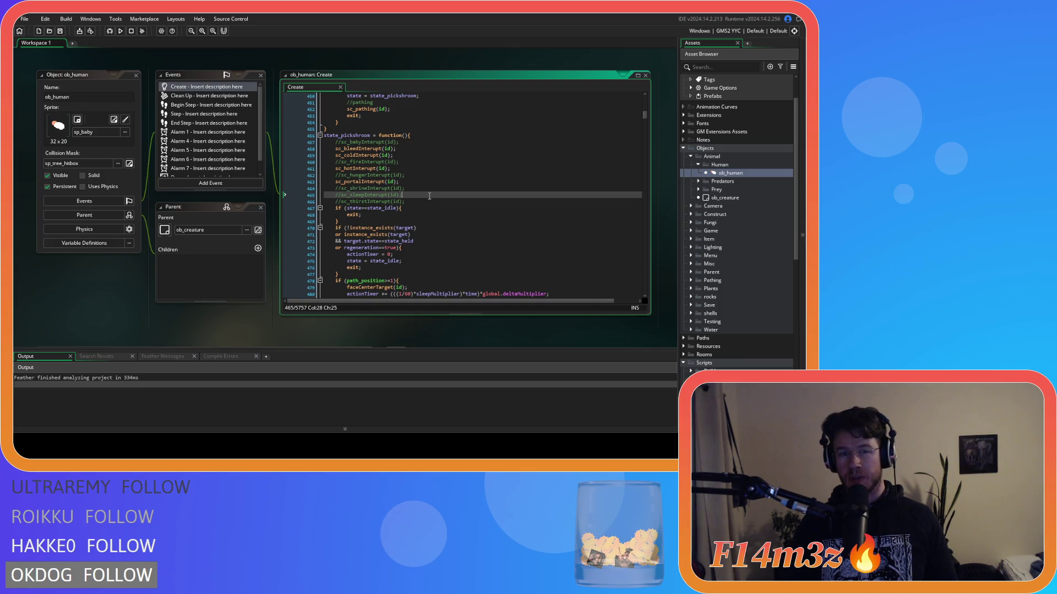
left_click_drag(335, 182, 419, 186)
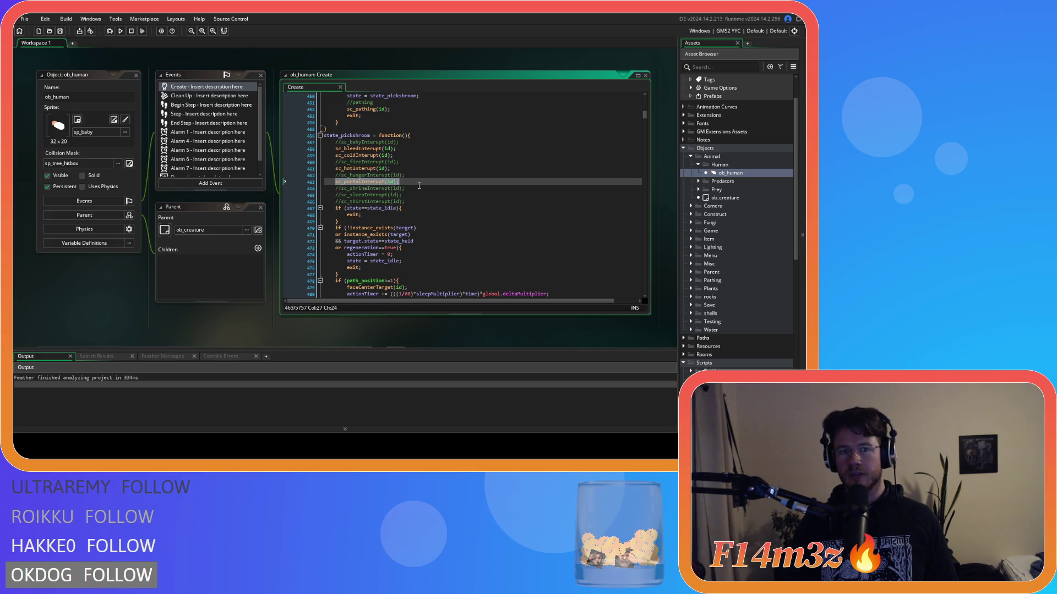
scroll(419, 186, "down", 10)
scroll(420, 182, "up", 20)
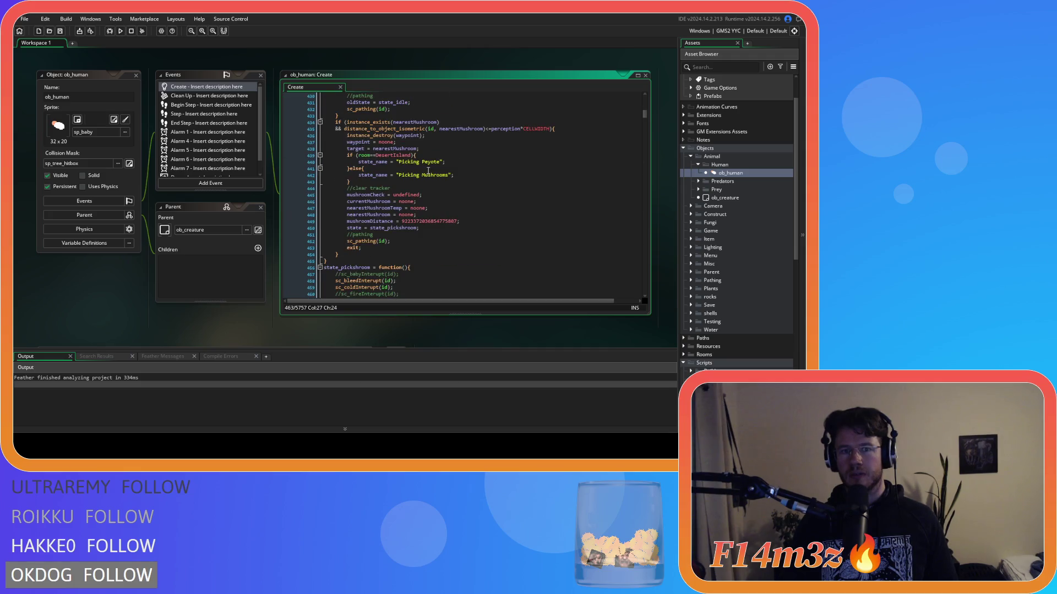
scroll(428, 171, "down", 20)
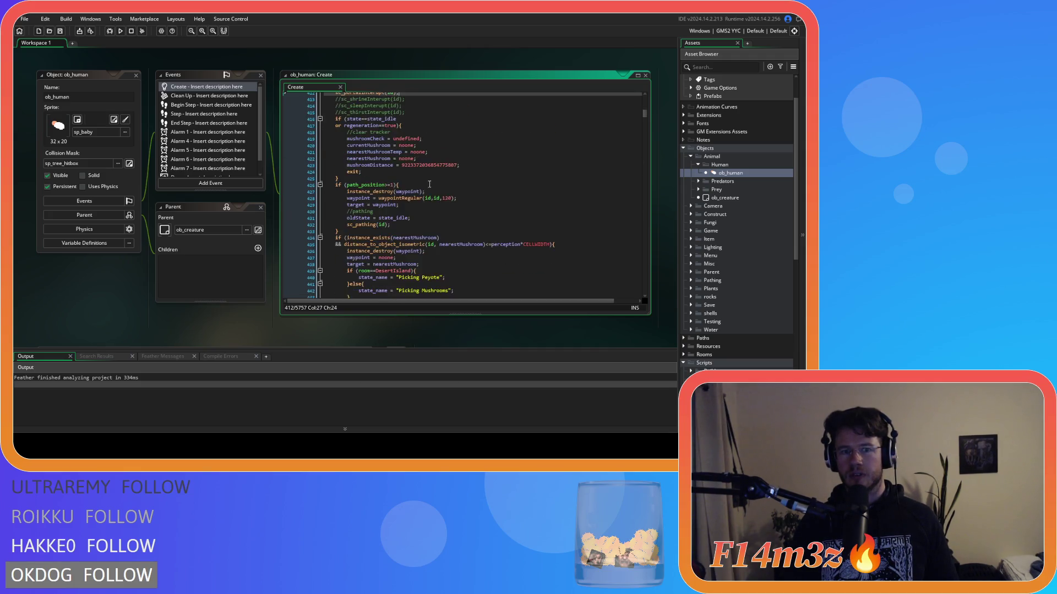
scroll(431, 162, "down", 3)
Uncomment the portal, sleep and thirst interrupts (lines 496-499) in state_shroomDowntime and save
left_click(434, 174)
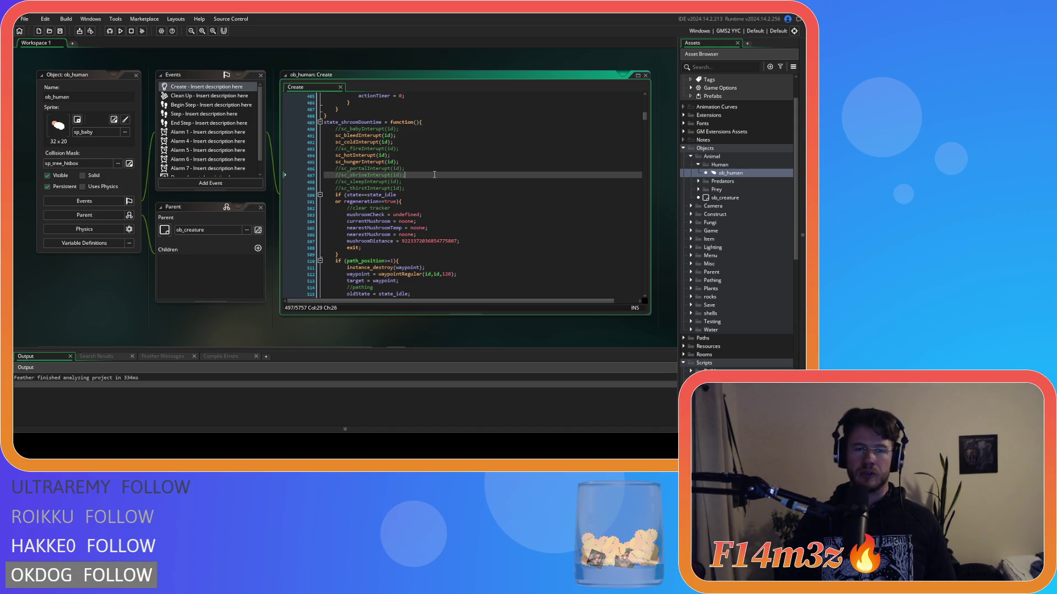
left_click(415, 167)
key("ctrl+k")
key("Down")
key("Down")
key("Down")
left_click(419, 182)
key("ctrl+k")
left_click(413, 190)
key("ctrl+k")
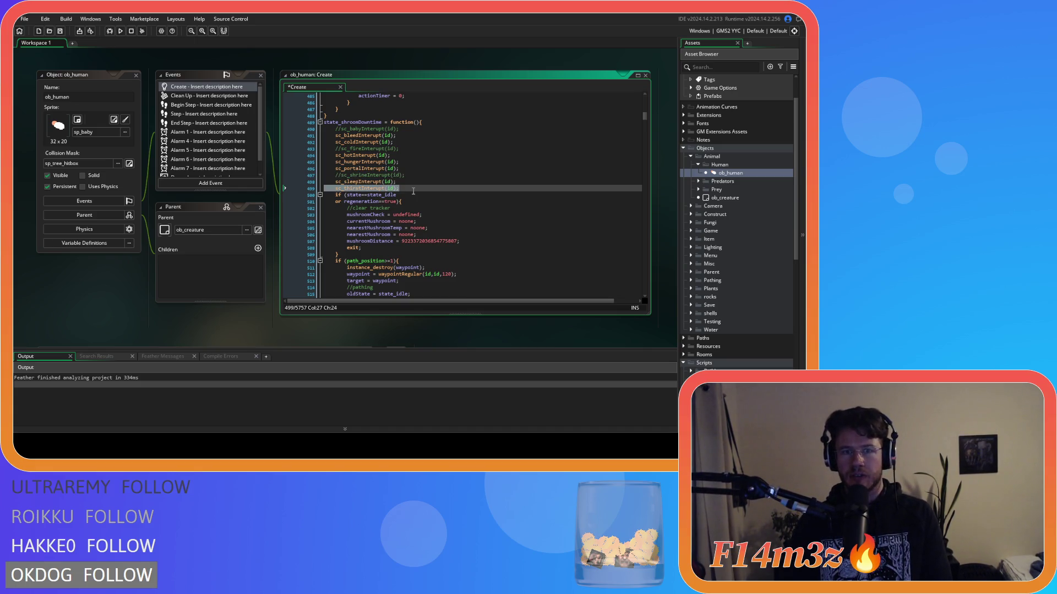
key("ctrl+s")
Uncomment the hunger, portal, sleep and thirst interrupts (lines 546-550) in state_pickshroomDowntime and save
scroll(413, 191, "up", 15)
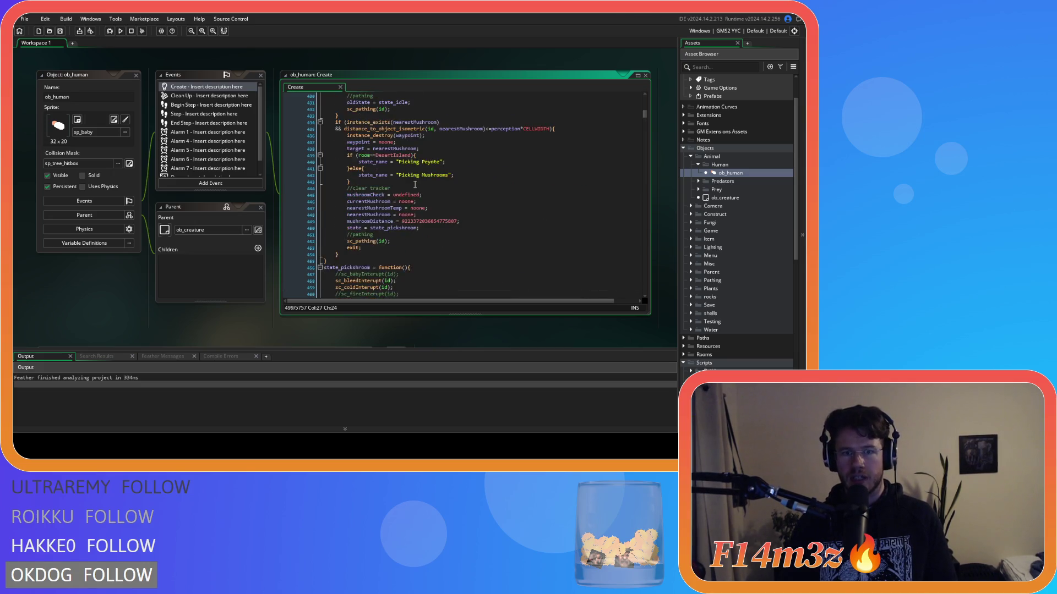
scroll(415, 184, "down", 4)
scroll(415, 185, "down", 20)
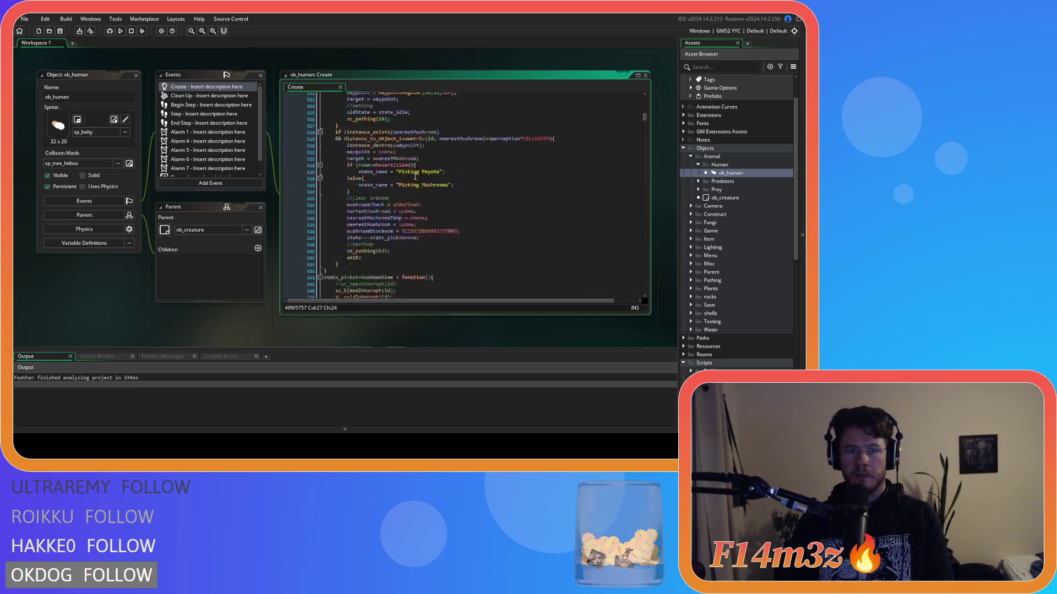
left_click(416, 185)
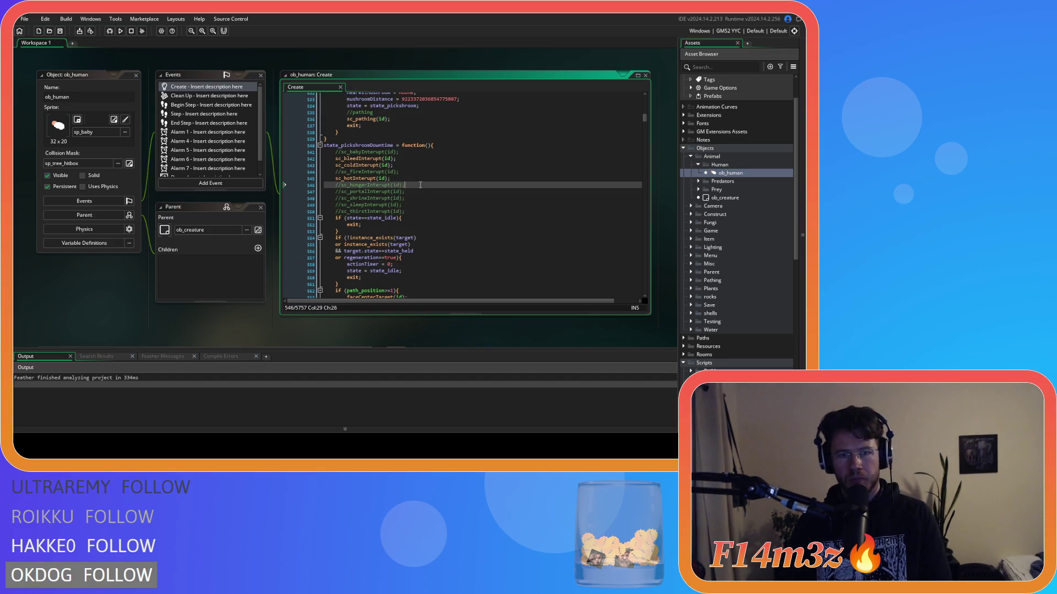
key("ctrl+k")
left_click(412, 194)
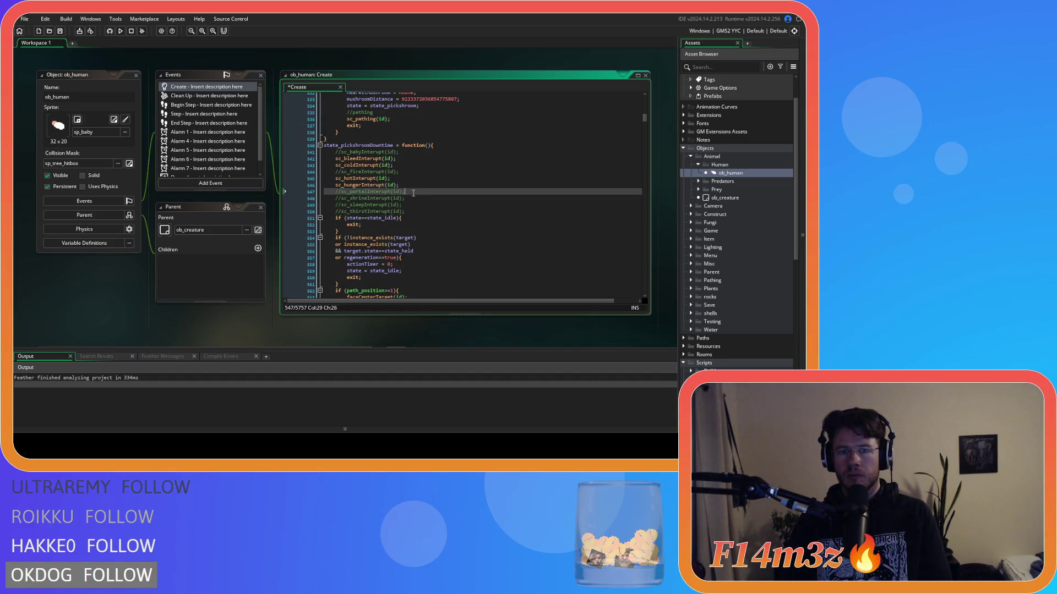
key("ctrl+k")
left_click(408, 204)
key("ctrl+k")
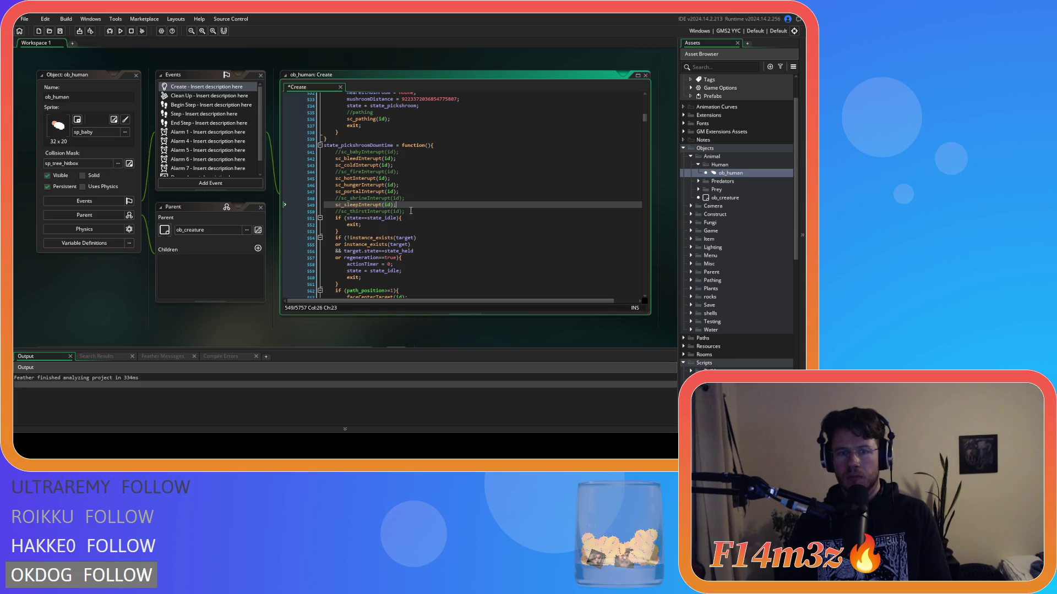
left_click(411, 211)
key("ctrl+k")
key("ctrl+s")
Search the Create code for state_withdrawmush
left_click(414, 204)
key("ctrl+f")
type("state_")
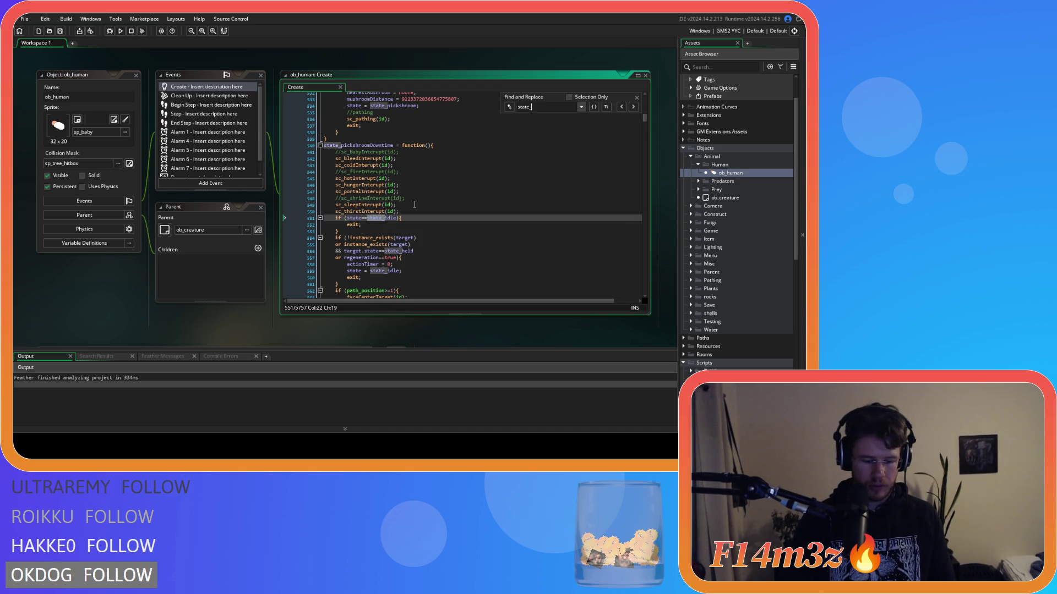
type("withdraw")
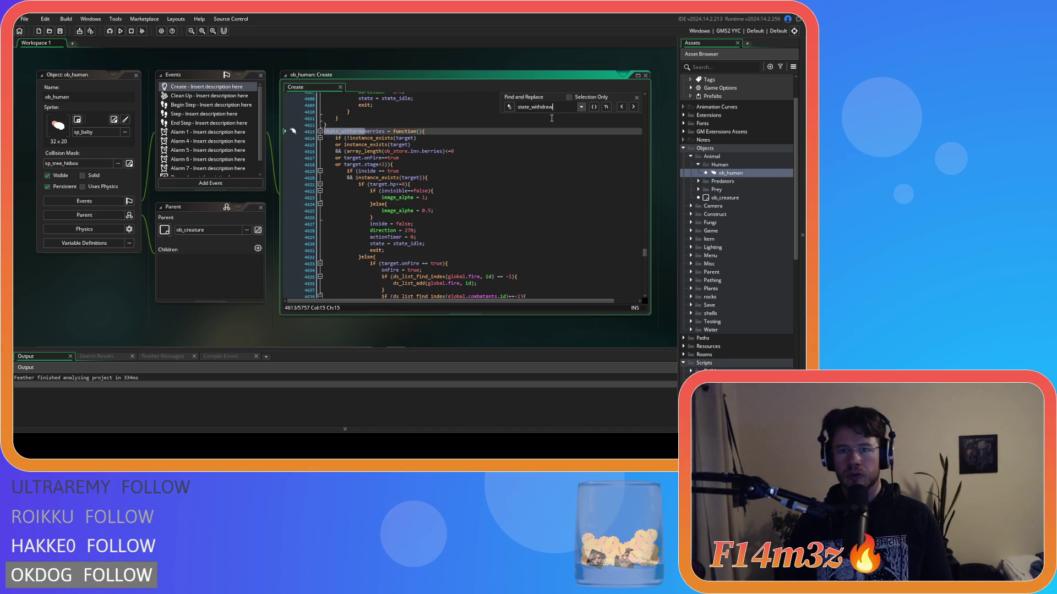
type("mush")
Close the state_withdrawmush search with the caret on the thirst interrupt line
scroll(520, 173, "down", 10)
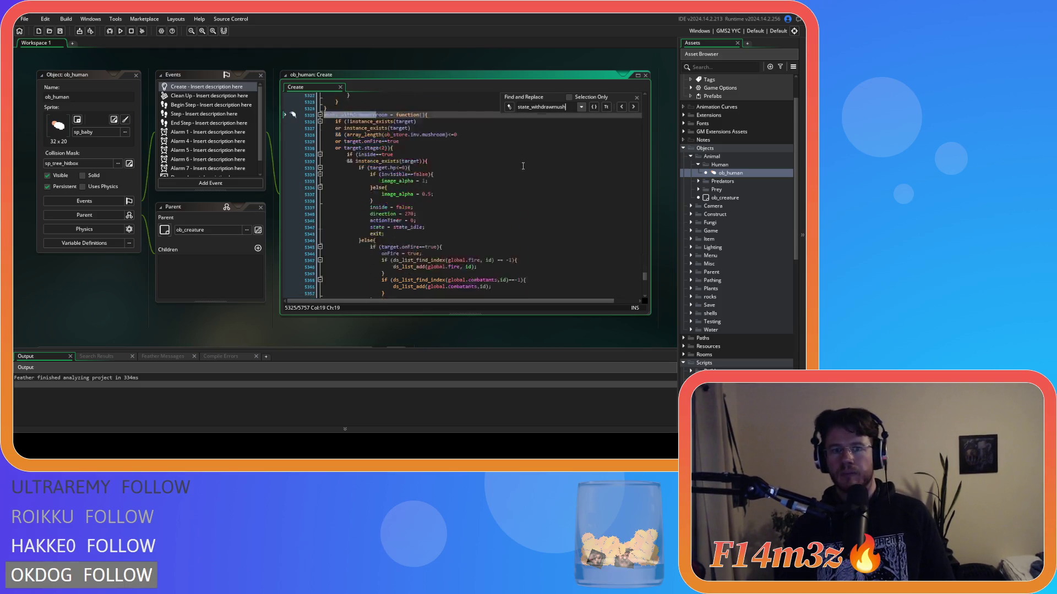
left_click(448, 163)
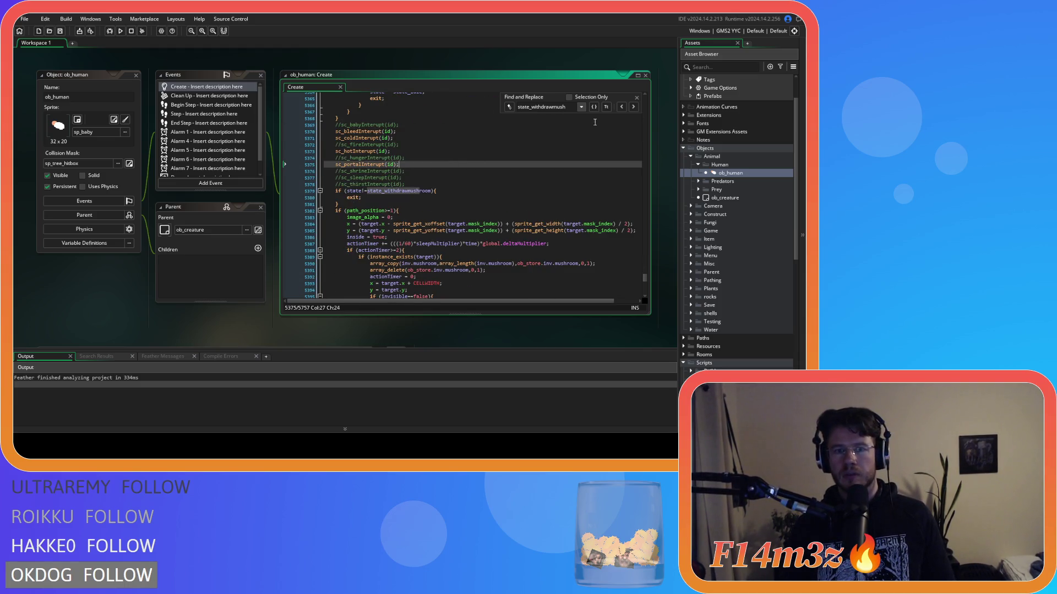
left_click(637, 99)
left_click(456, 186)
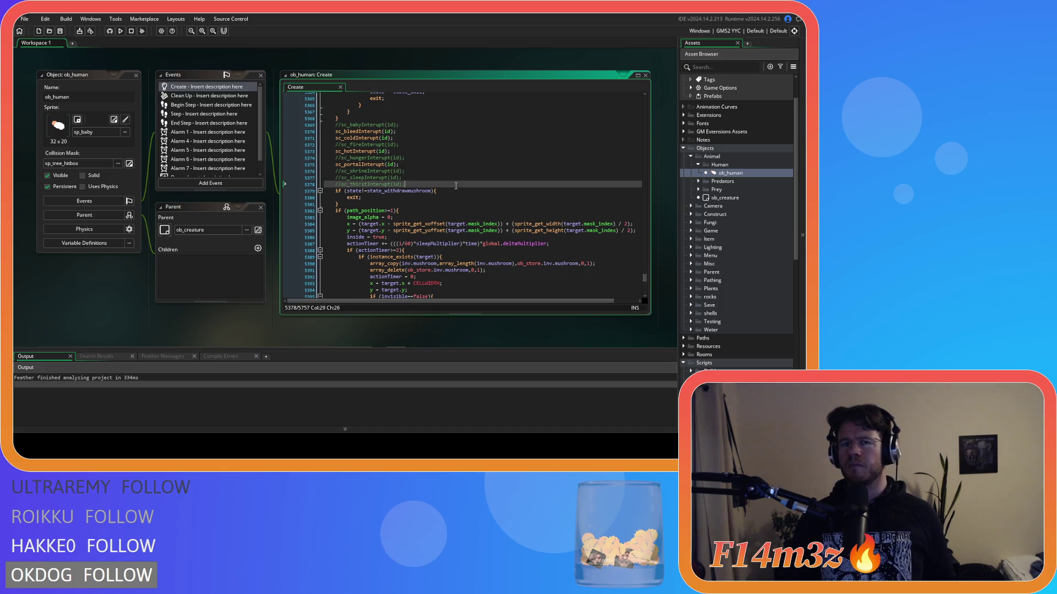
Review the portal and shrine interrupt lines up to state_withdrawlumber near line 5234, unchanged
scroll(443, 187, "up", 4)
scroll(443, 186, "down", 4)
scroll(443, 187, "up", 16)
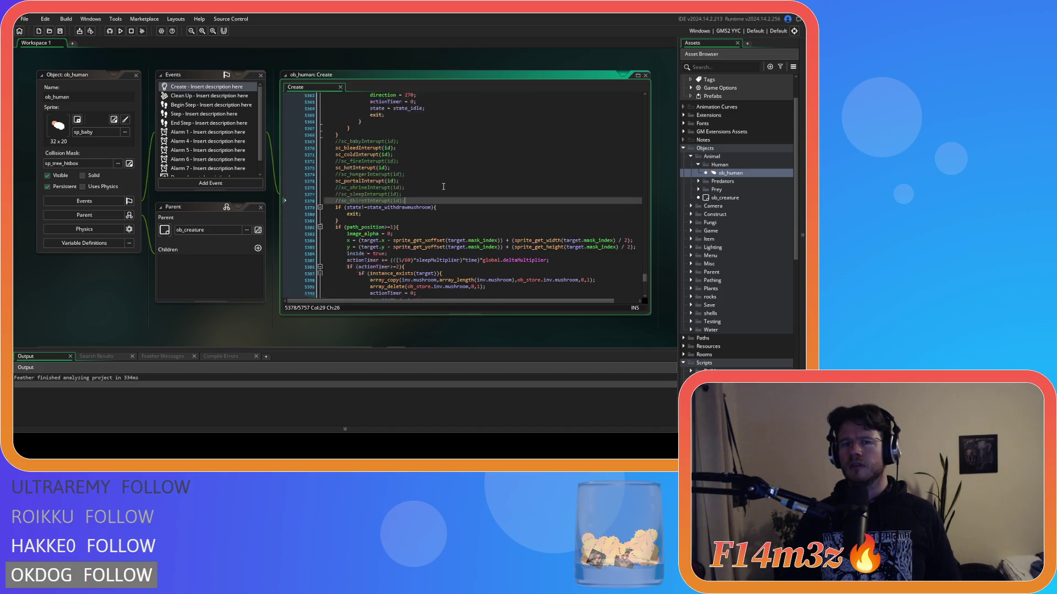
scroll(443, 186, "down", 13)
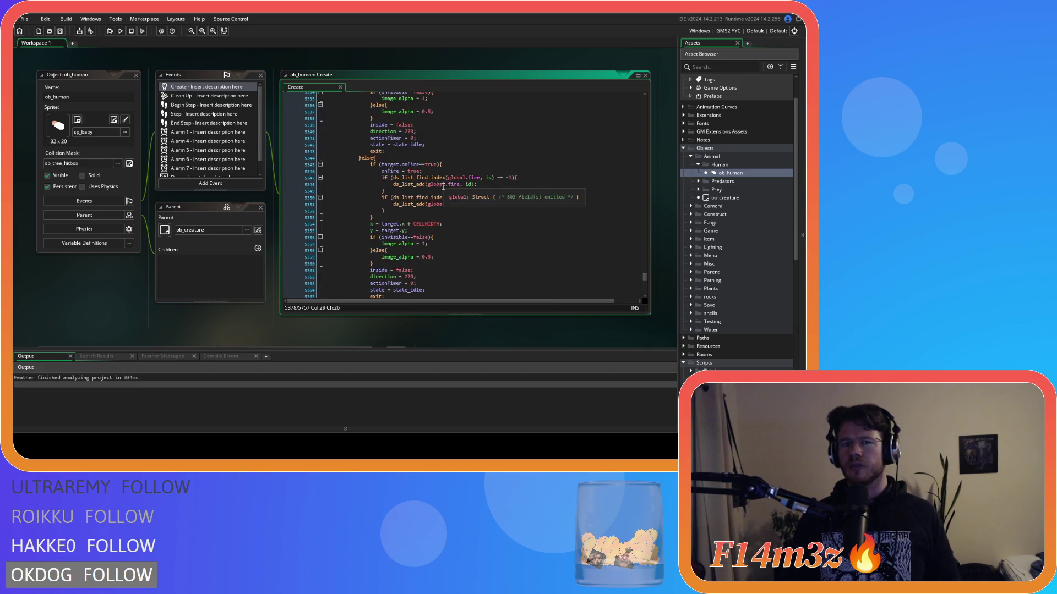
left_click(411, 213)
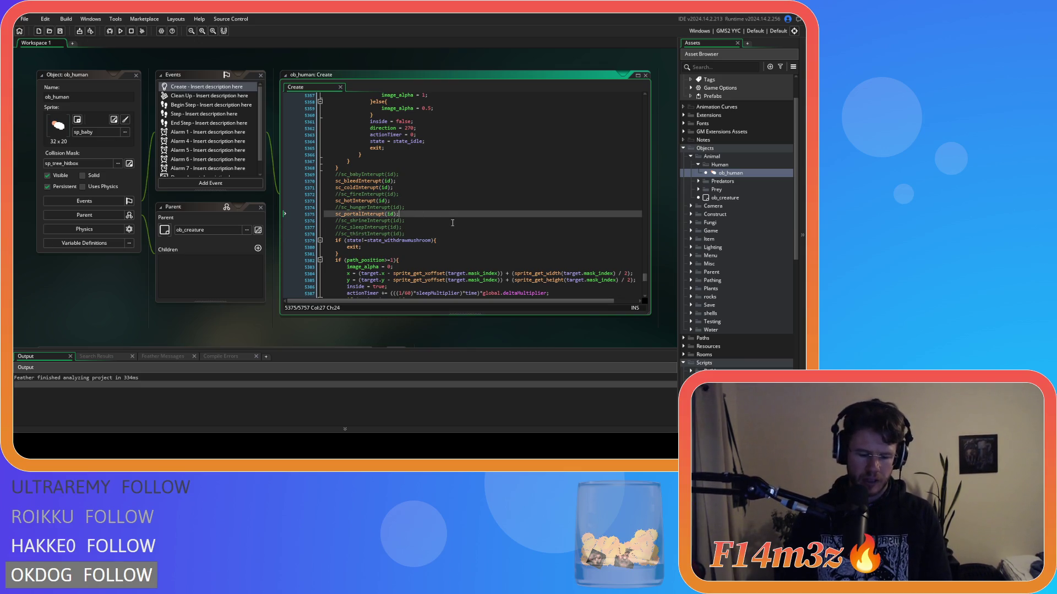
left_click(453, 223)
scroll(473, 220, "up", 20)
scroll(487, 218, "up", 20)
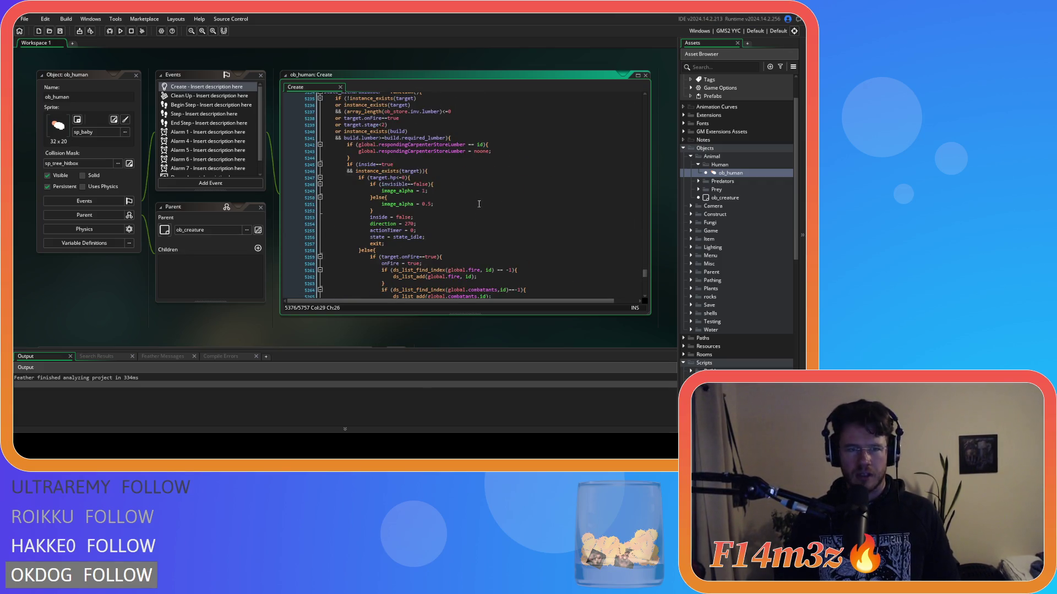
scroll(479, 205, "up", 6)
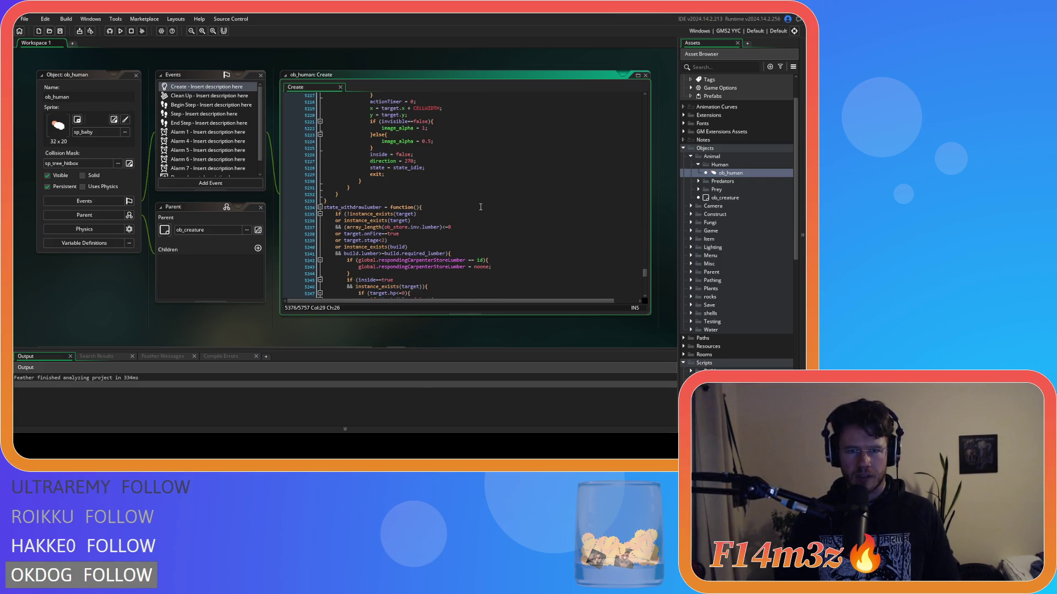
scroll(760, 295, "down", 6)
Open sc_stateConditions, cut the Shaman's store mushroom-withdrawal block, and save
double_click(749, 287)
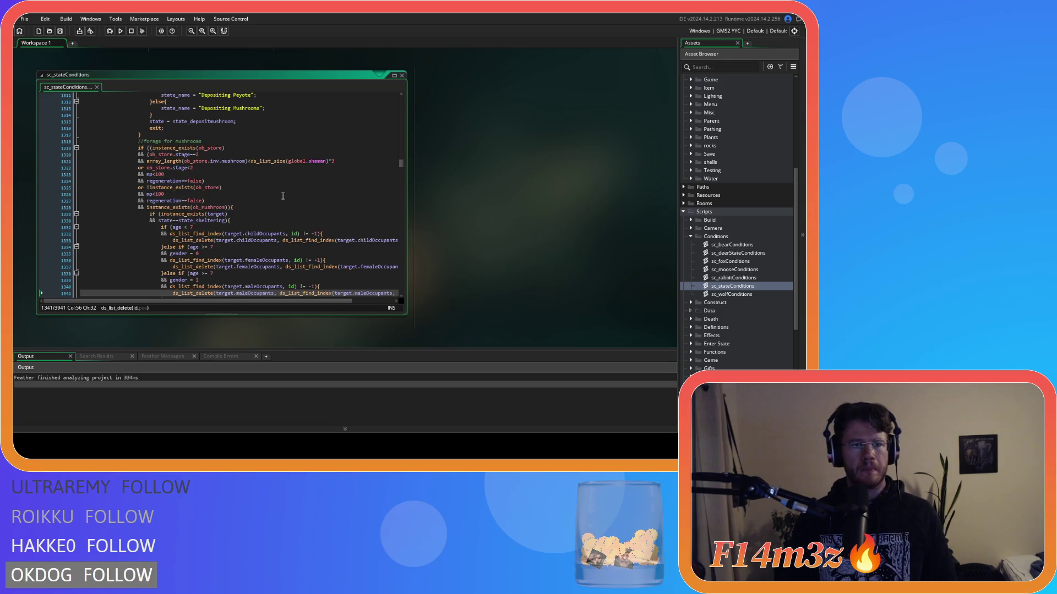
scroll(282, 196, "up", 15)
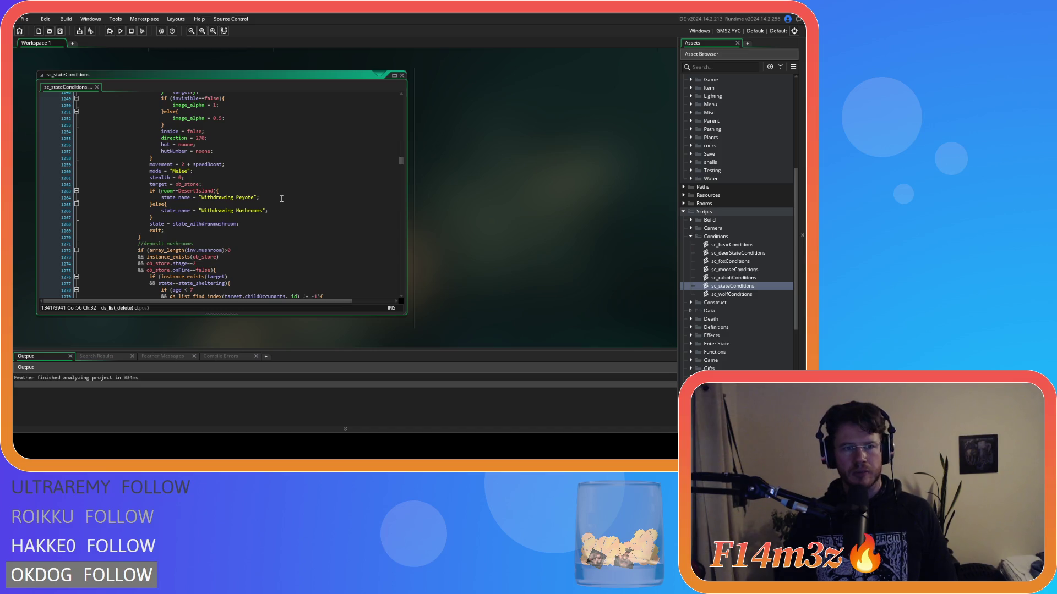
scroll(281, 198, "up", 2)
left_click_drag(157, 254, 141, 118)
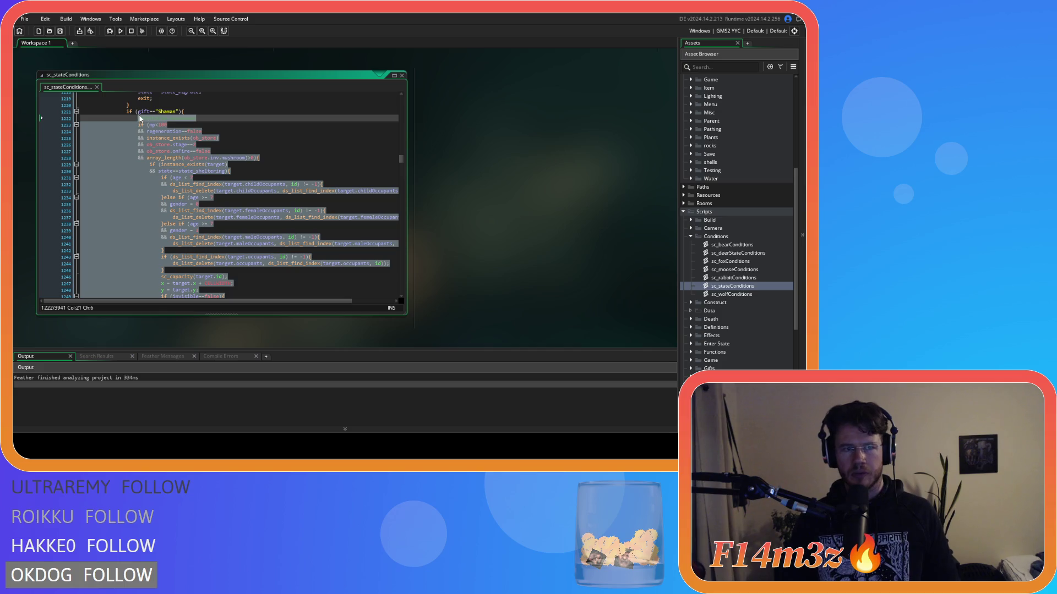
key("ctrl+v")
key("ctrl+z")
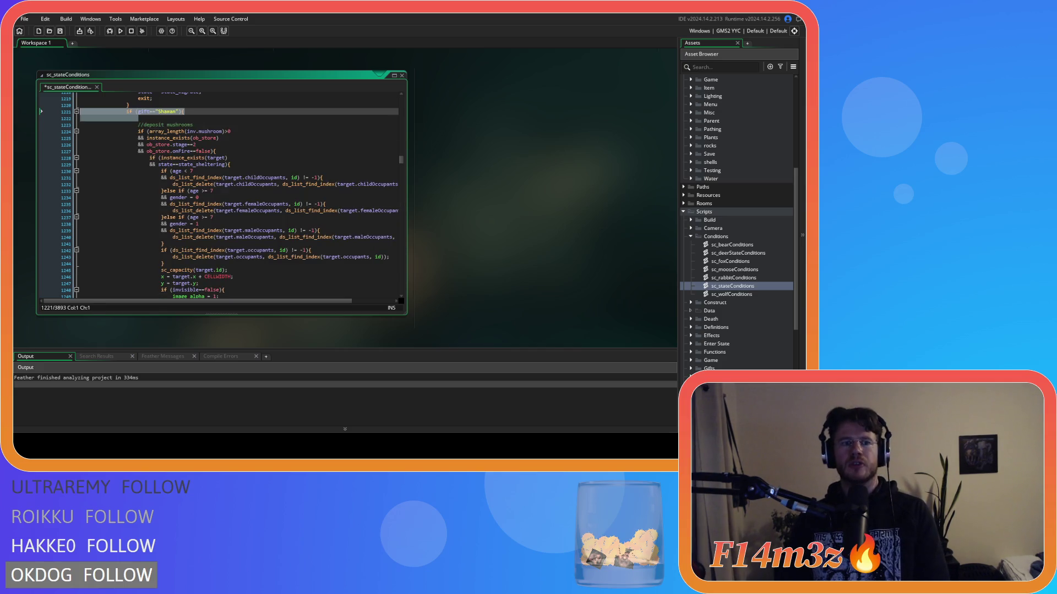
key("End")
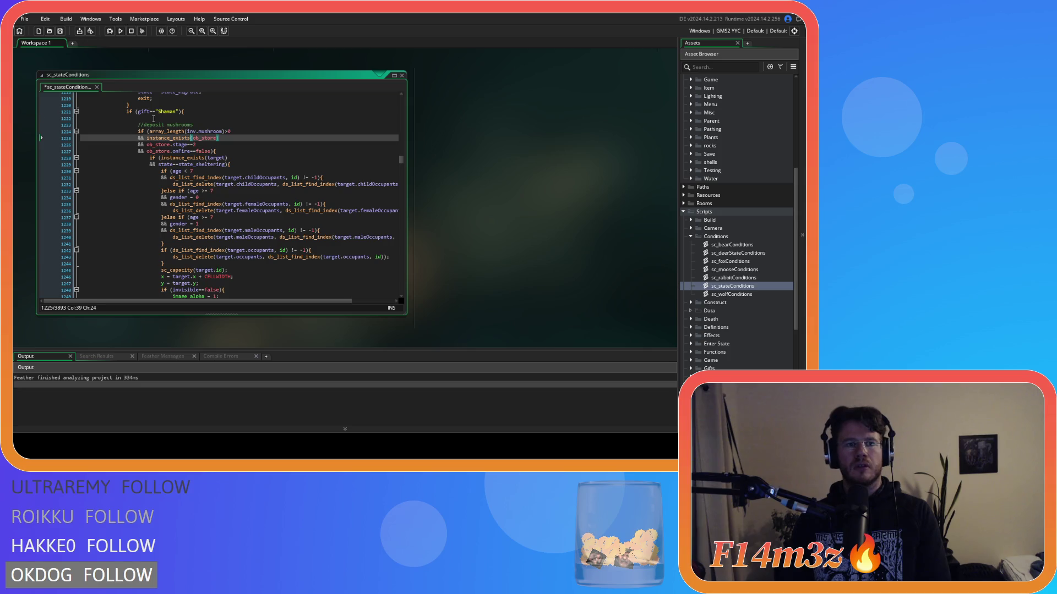
key("Delete")
scroll(230, 195, "down", 1)
scroll(230, 195, "down", 1)
left_click(231, 184)
key("ctrl+s")
Search the script for state_trip to locate the Shaman's consume-mushrooms block
scroll(230, 183, "up", 2)
scroll(231, 182, "down", 2)
scroll(231, 183, "down", 5)
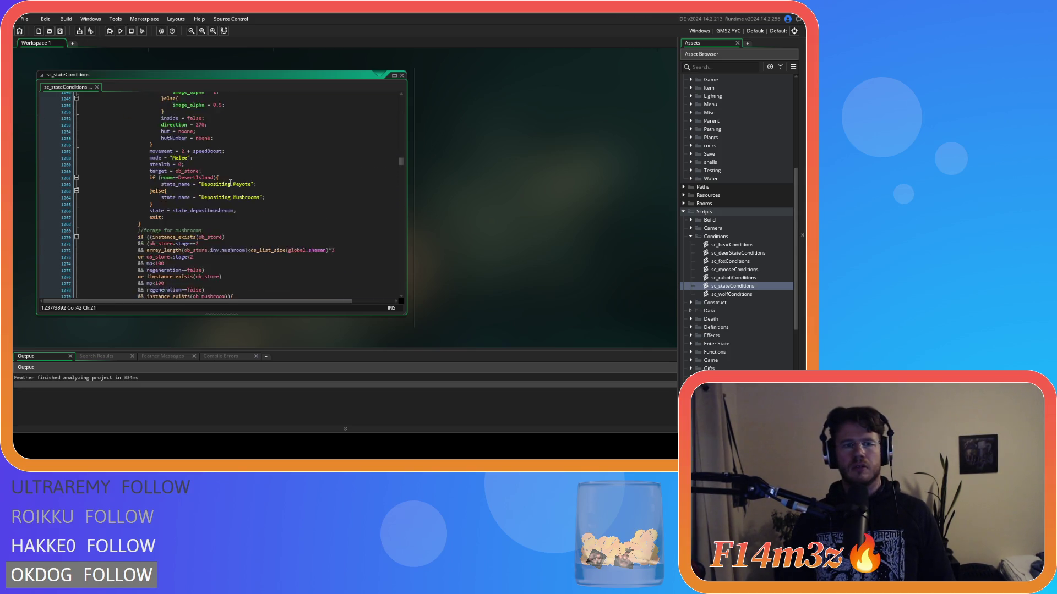
scroll(231, 183, "down", 5)
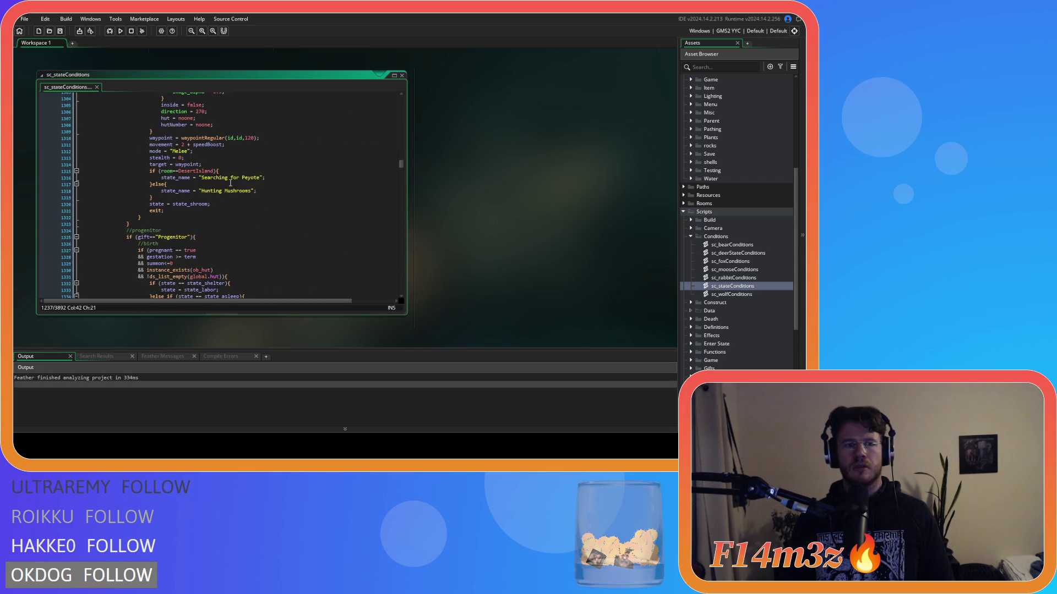
scroll(229, 184, "up", 3)
scroll(230, 184, "up", 1)
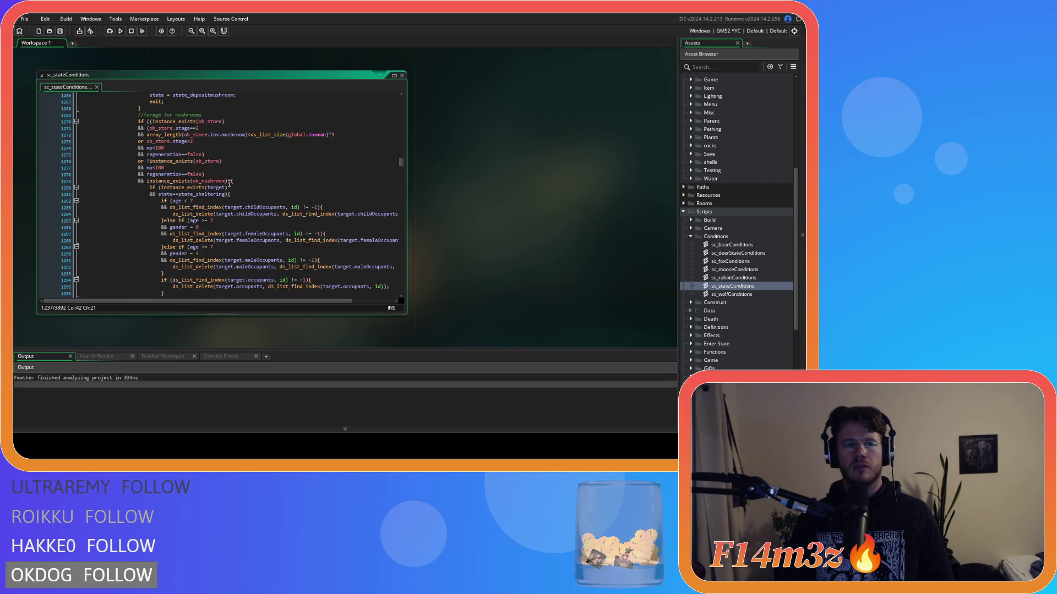
scroll(230, 184, "up", 12)
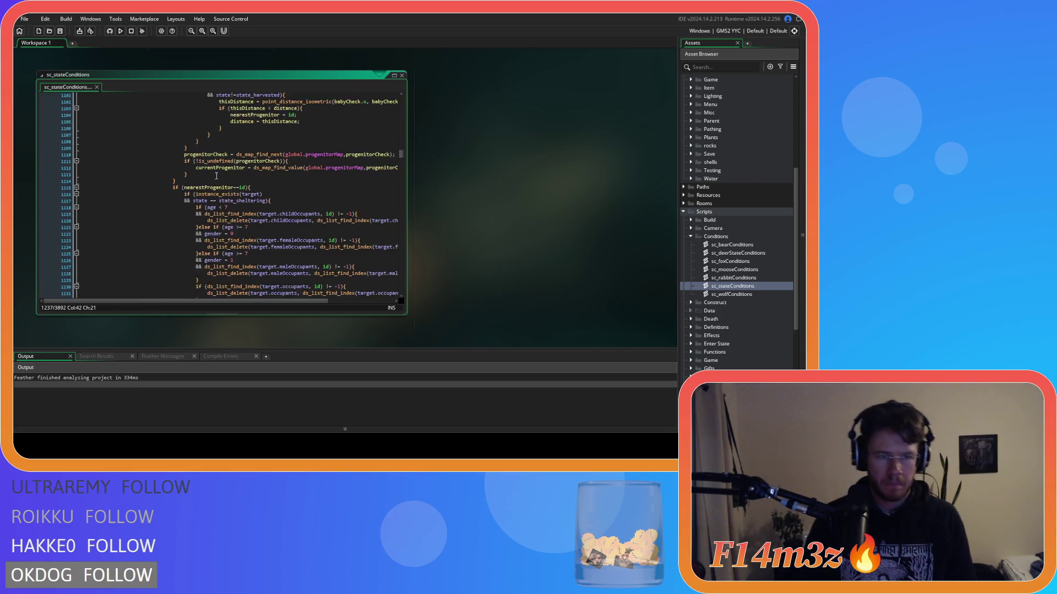
scroll(216, 176, "up", 3)
left_click(216, 175)
key("ctrl+f")
type("state")
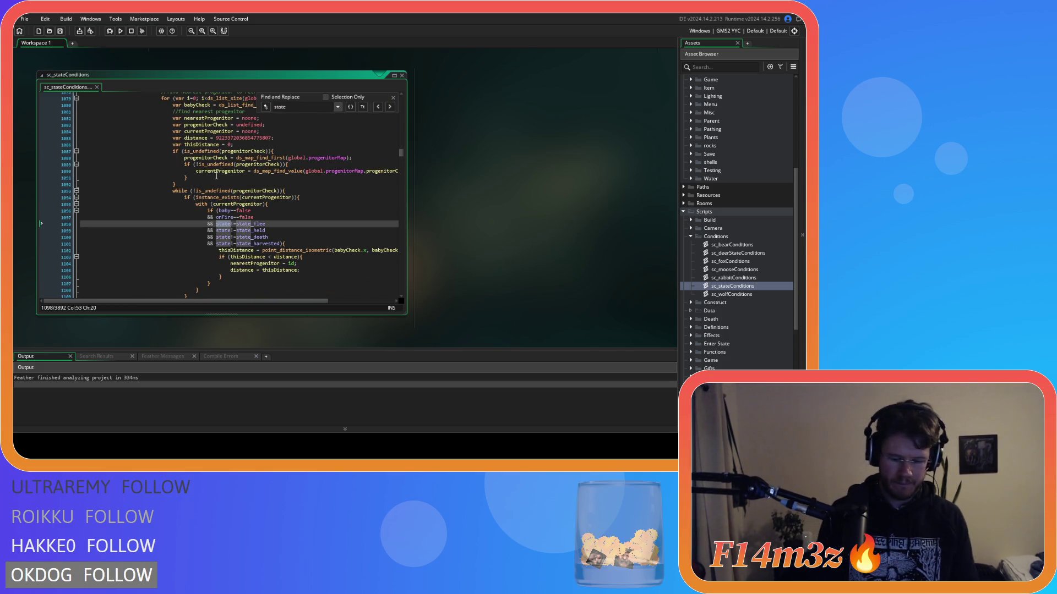
type("_trip")
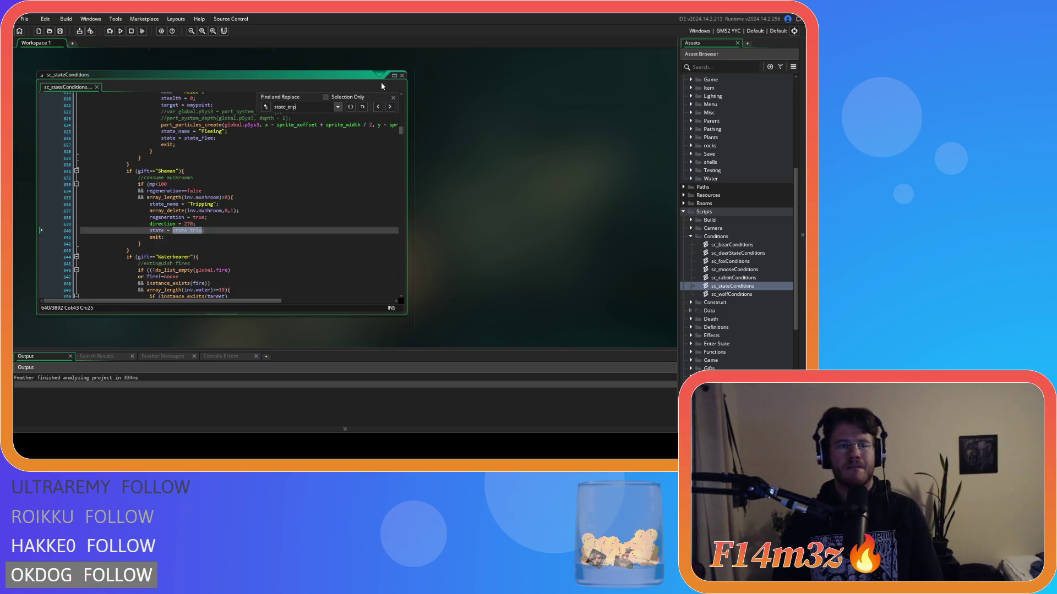
left_click(393, 97)
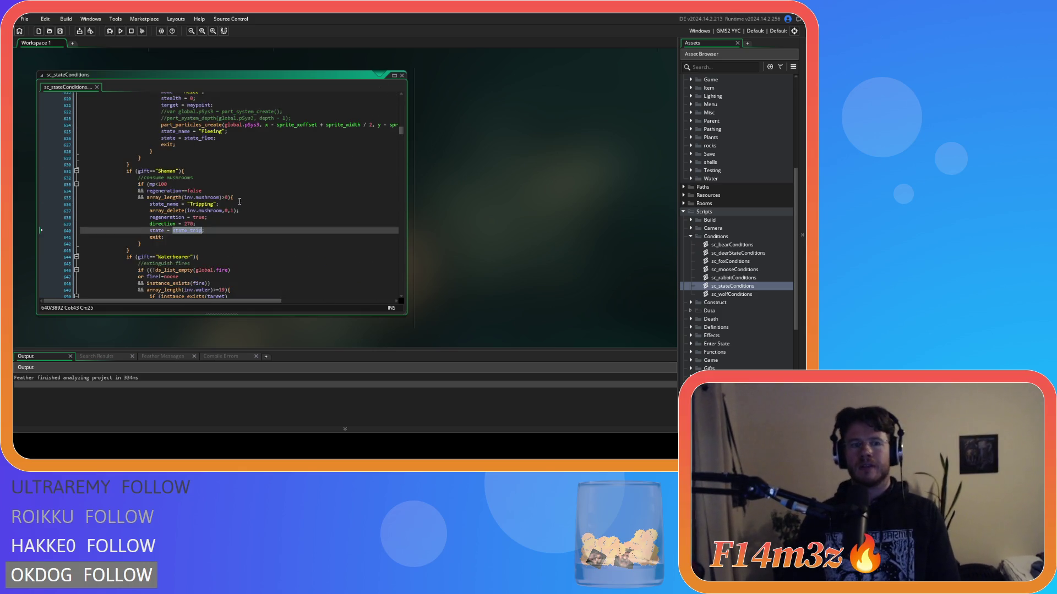
Paste the withdrawal block on a new line below consume-mushrooms and save
left_click(162, 243)
key("Return")
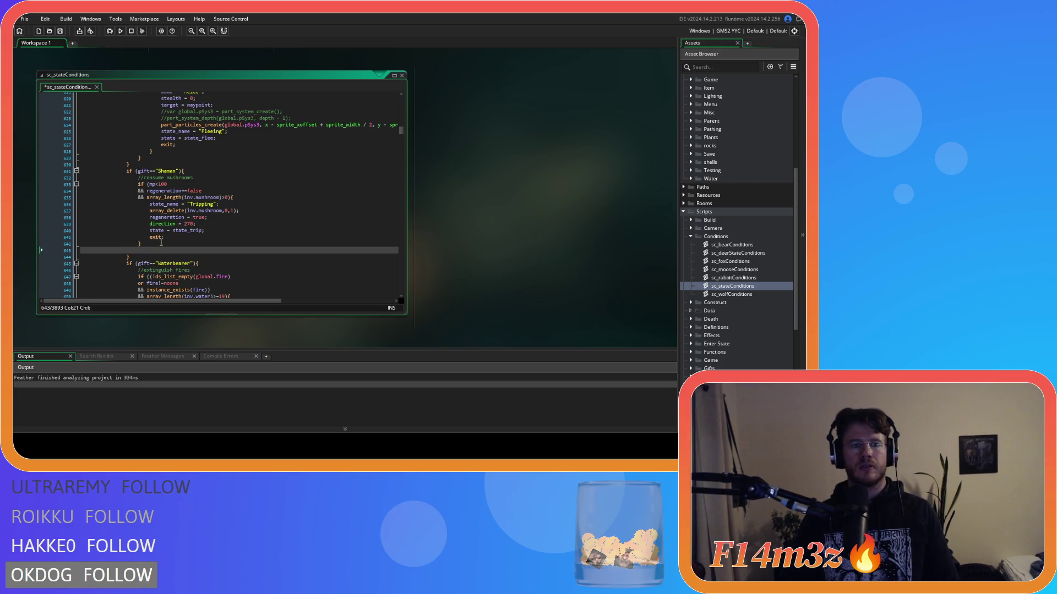
key("ctrl+v")
scroll(160, 247, "up", 3)
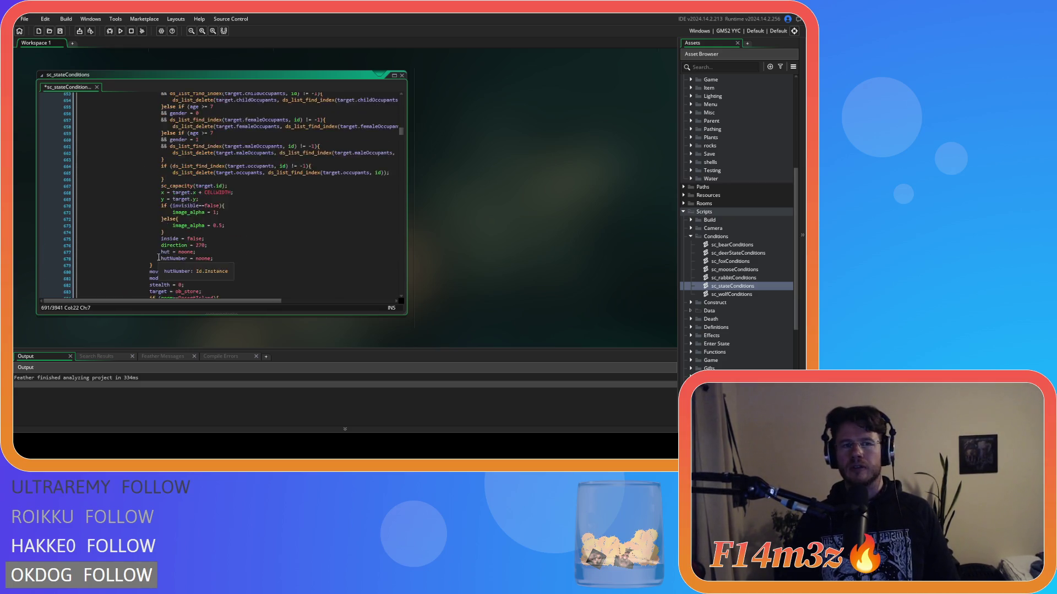
scroll(159, 255, "up", 5)
key("ctrl+s")
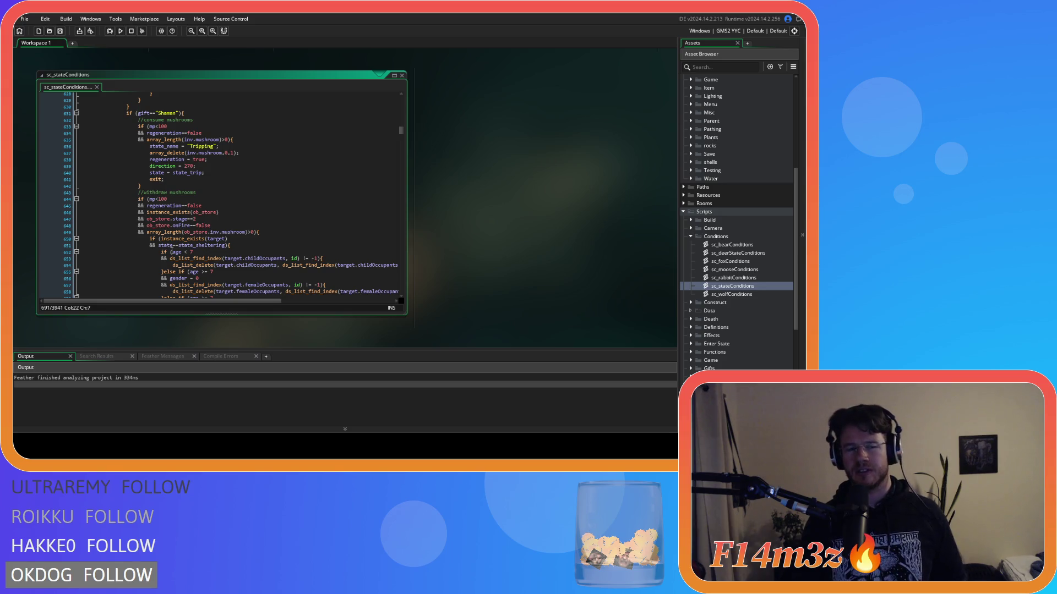
scroll(219, 252, "down", 3)
scroll(247, 220, "up", 4)
left_click(263, 189)
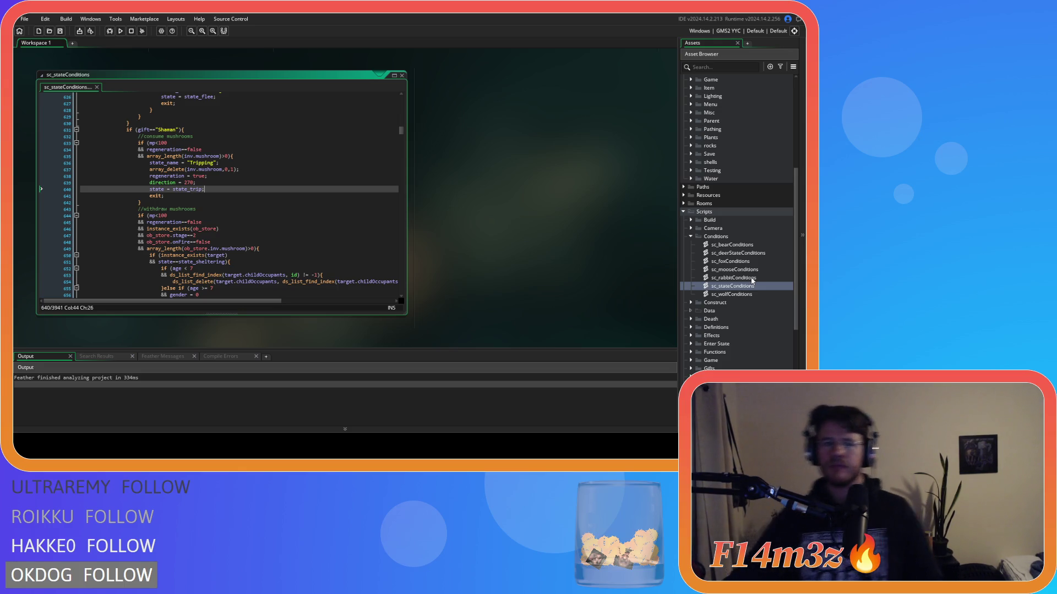
Search for state_gather, then change it to state_shroom to reach line 1369
key("ctrl+f")
type("state_")
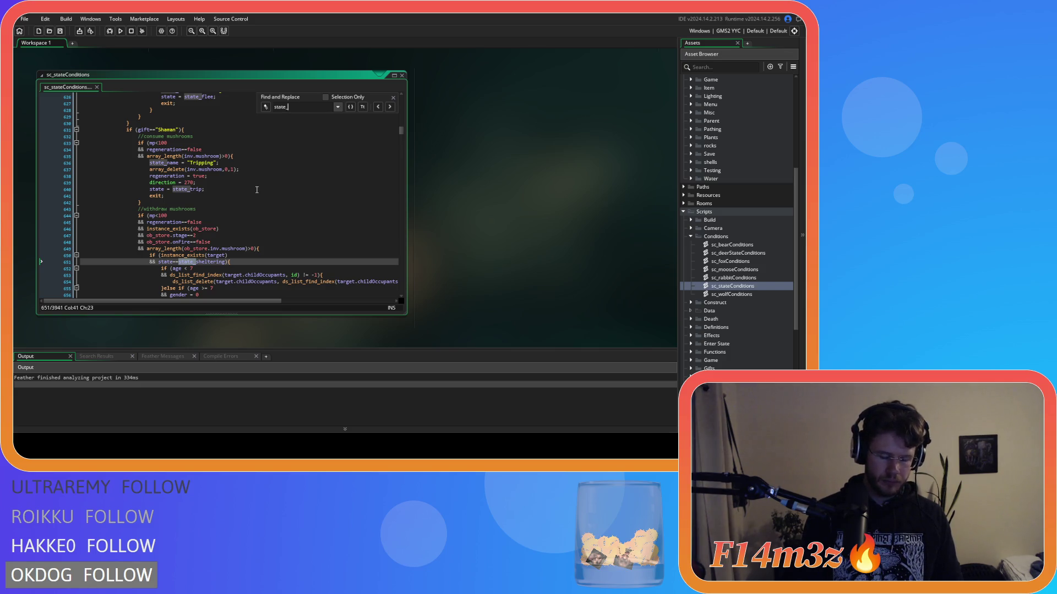
type("gather")
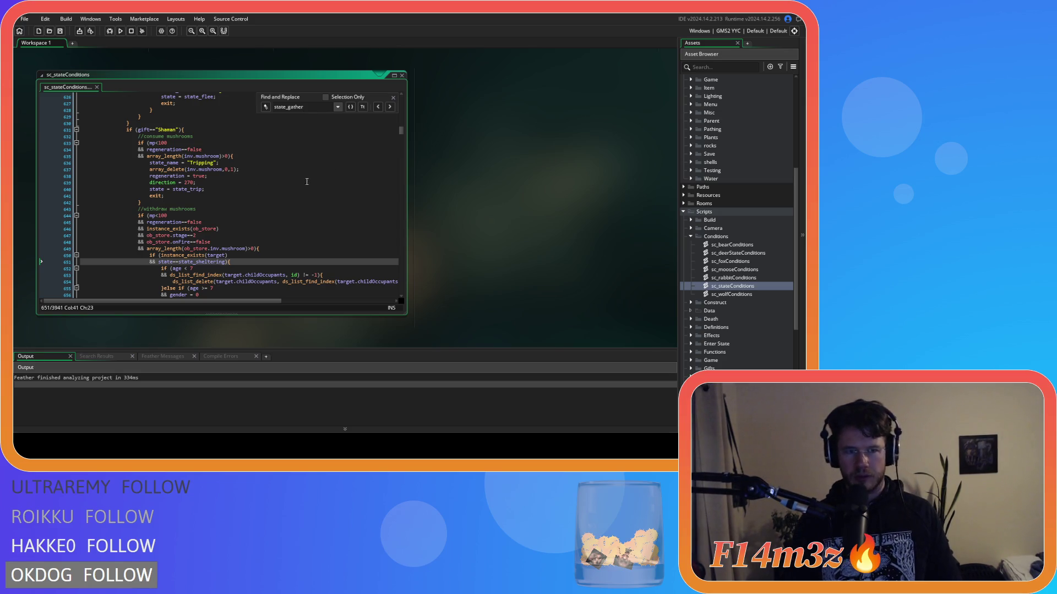
left_click_drag(309, 106, 288, 106)
type("shroom")
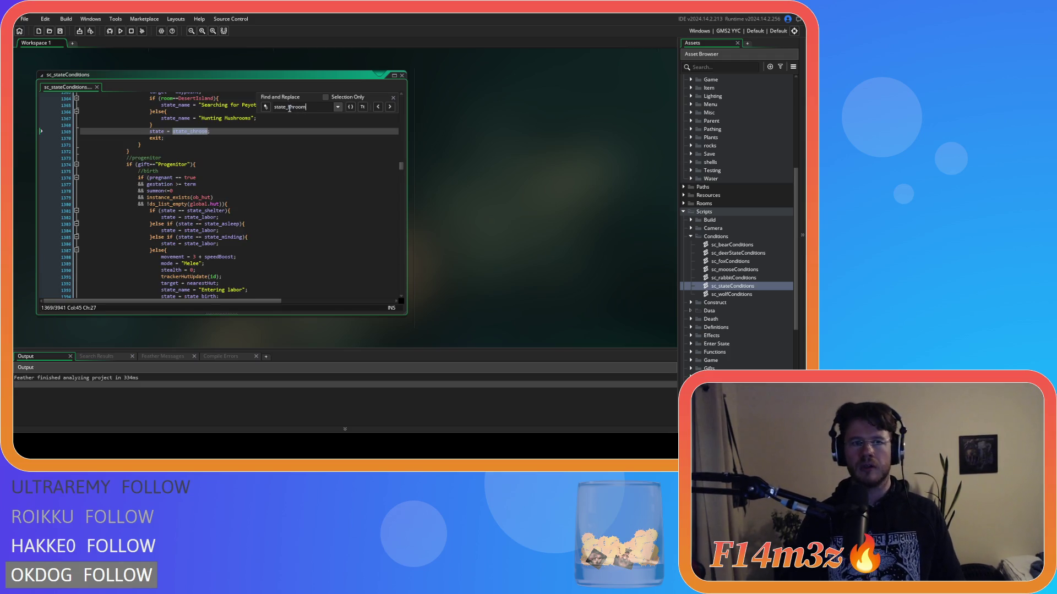
scroll(292, 156, "up", 6)
left_click(393, 98)
left_click(356, 200)
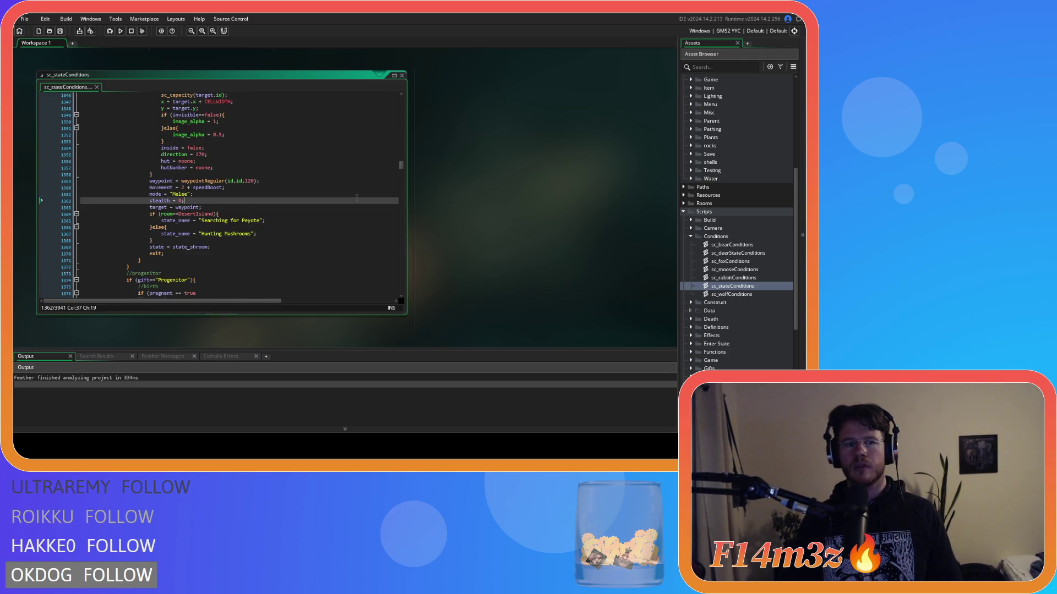
scroll(356, 198, "up", 10)
scroll(356, 199, "up", 15)
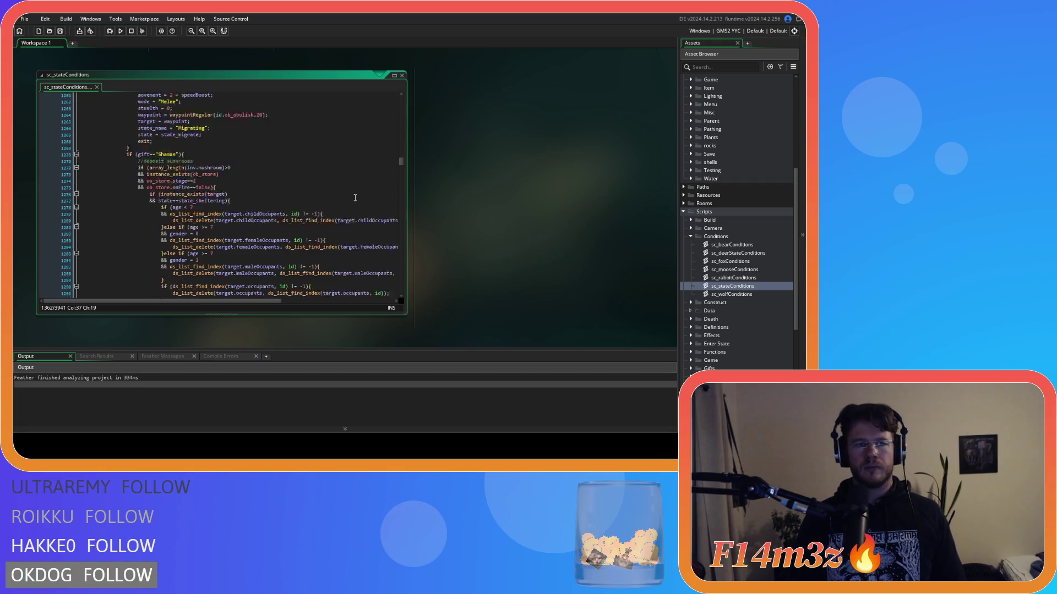
scroll(267, 176, "down", 5)
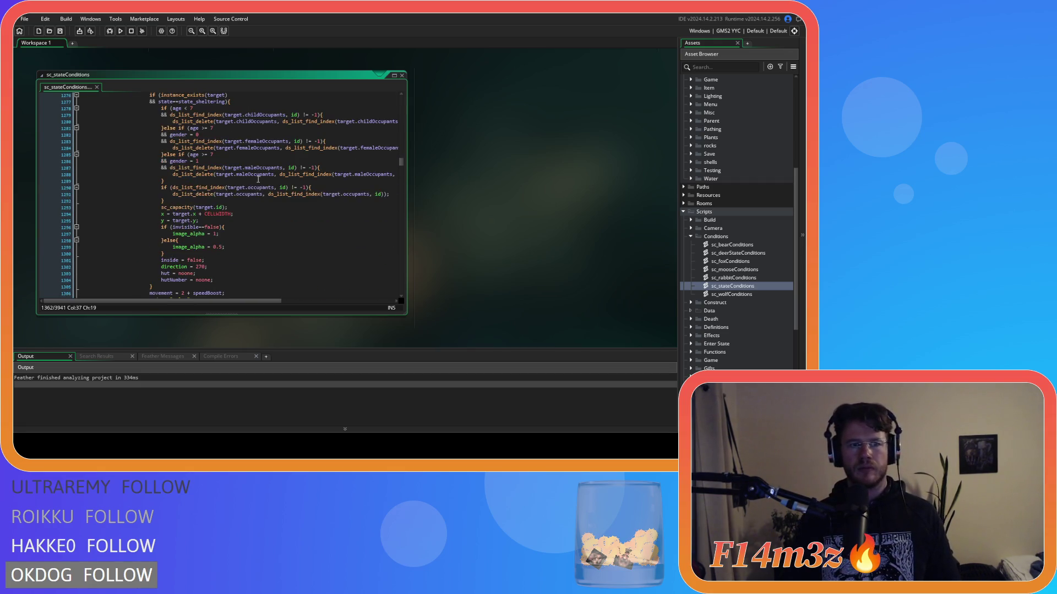
scroll(190, 164, "up", 4)
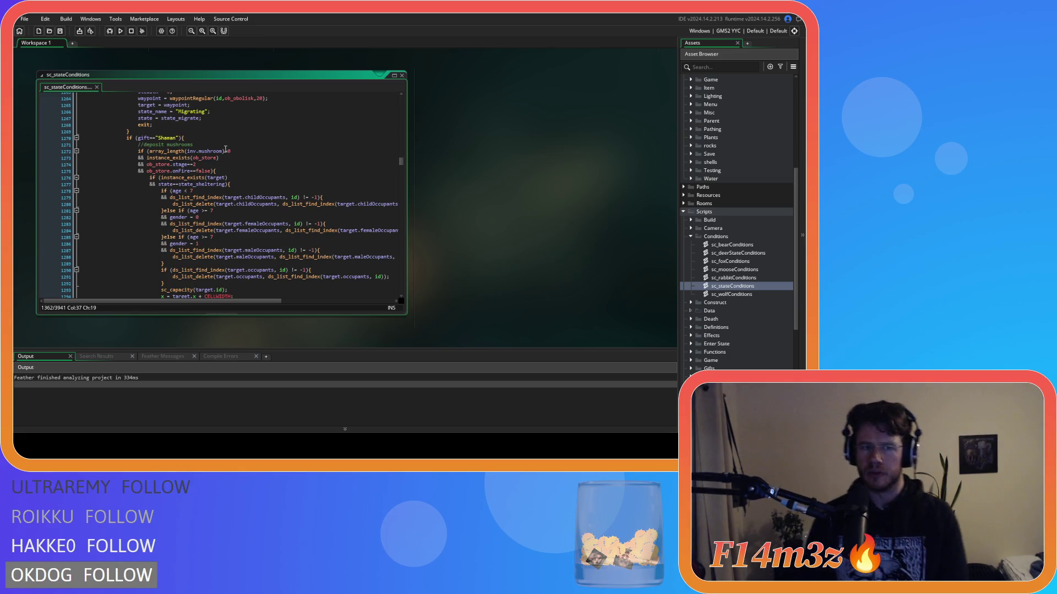
scroll(231, 165, "down", 4)
scroll(242, 193, "up", 5)
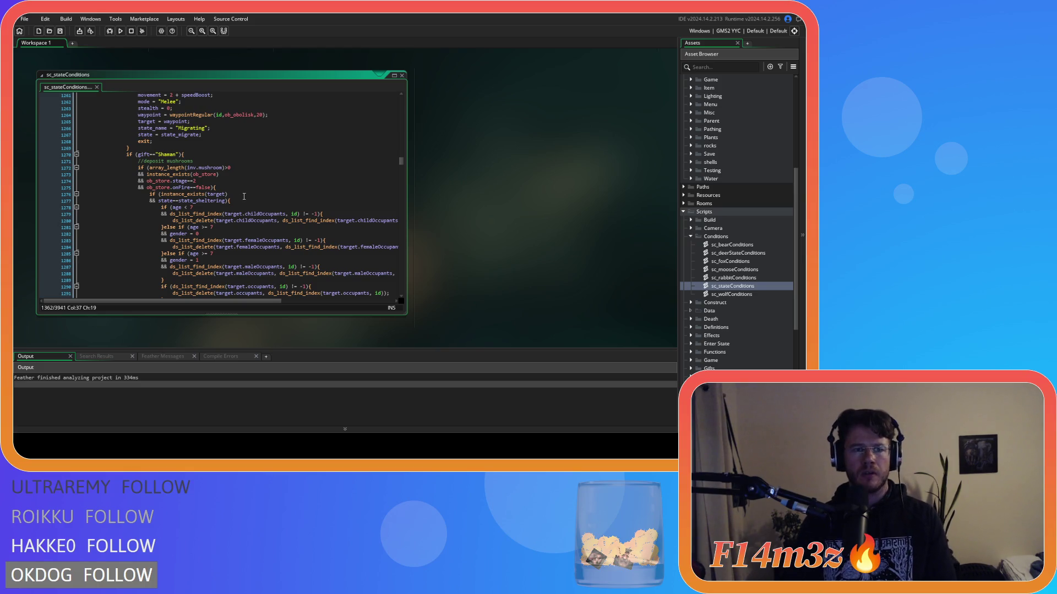
scroll(244, 197, "down", 15)
left_click(175, 177)
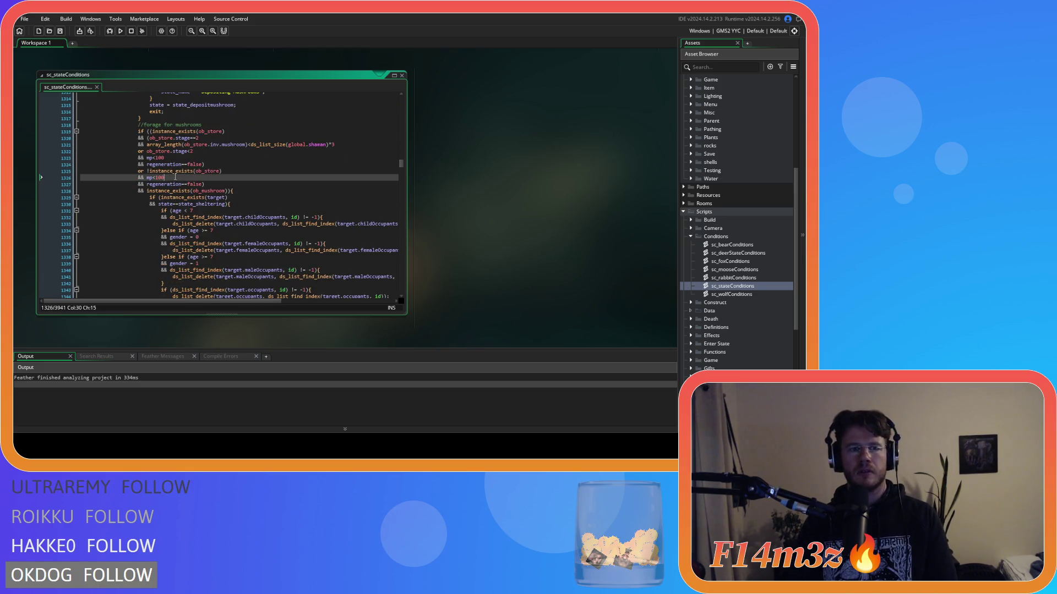
left_click(227, 155)
scroll(227, 154, "down", 15)
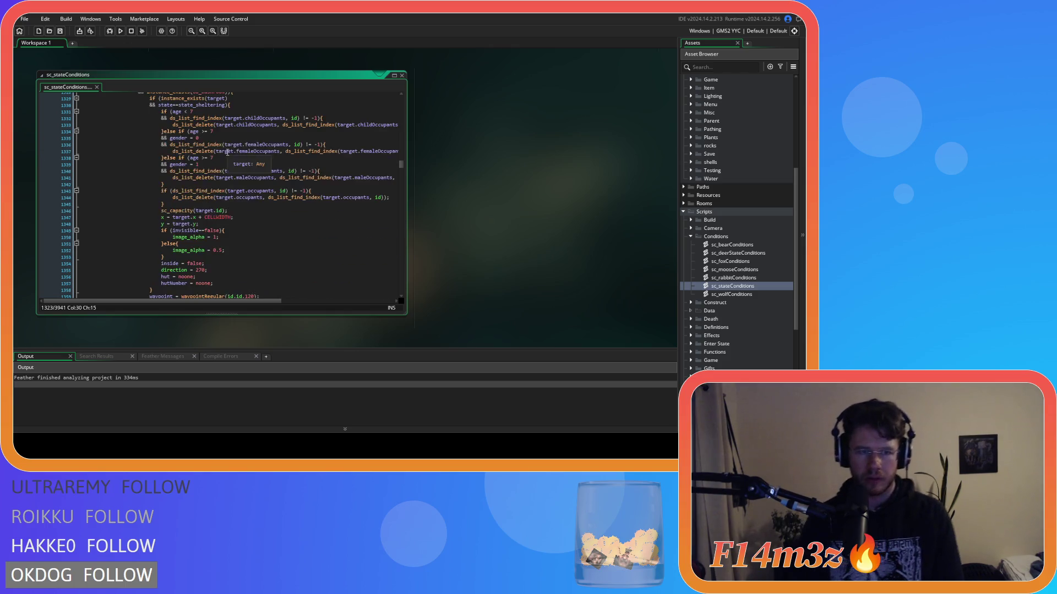
scroll(226, 160, "up", 3)
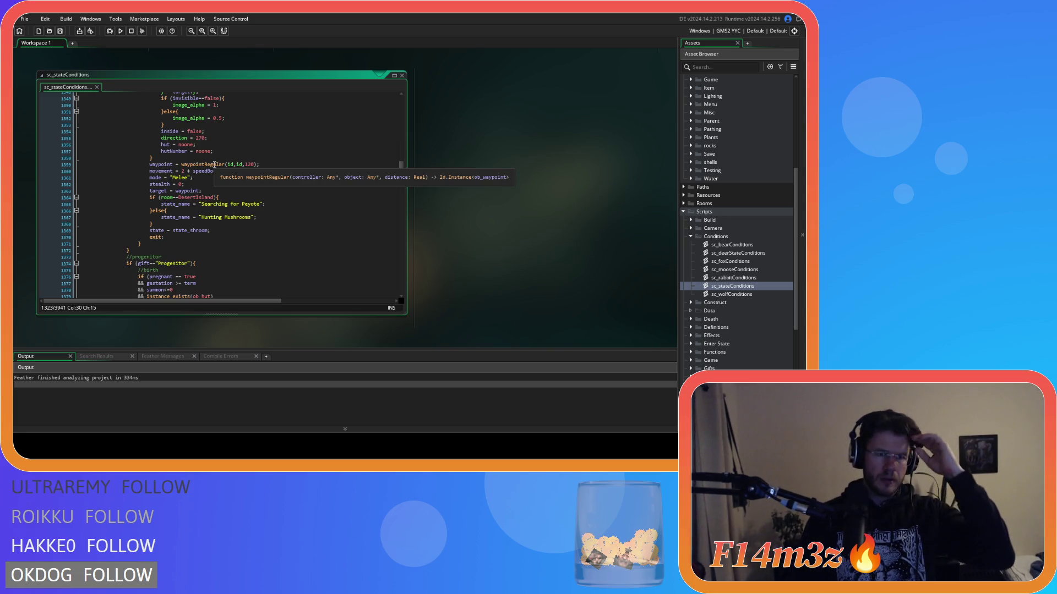
scroll(215, 164, "up", 10)
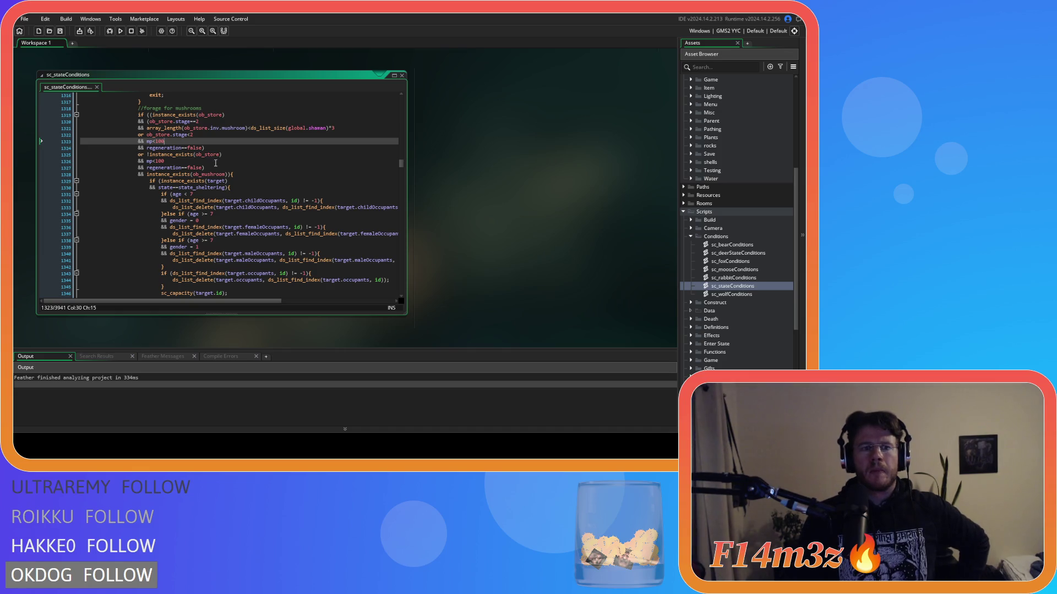
scroll(218, 158, "down", 10)
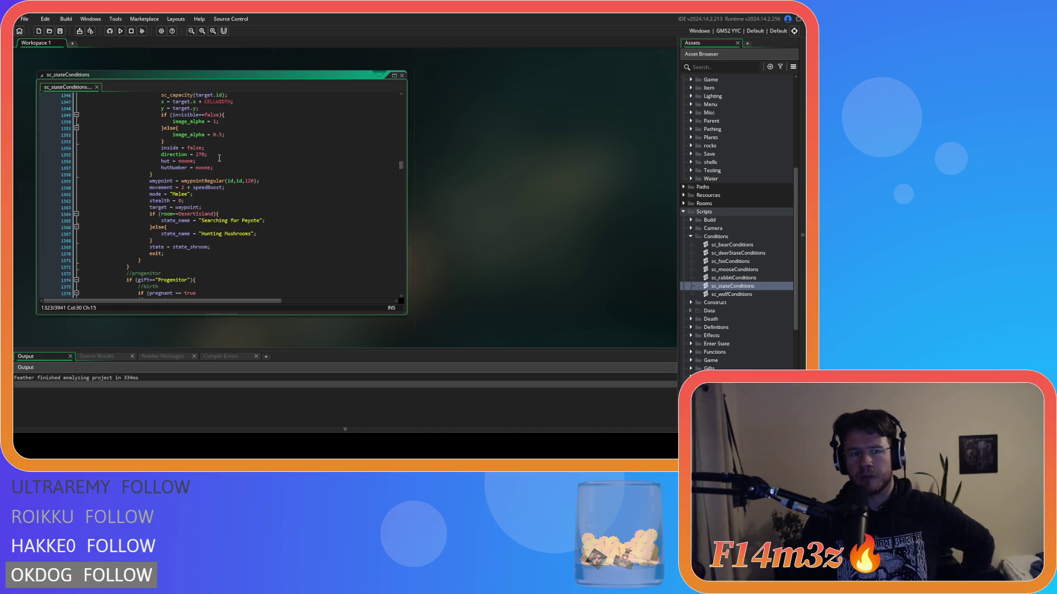
scroll(149, 266, "down", 4)
mouse_move(148, 191)
left_mouse_down()
mouse_move(147, 99)
mouse_move(136, 233)
mouse_move(137, 200)
left_mouse_up()
scroll(144, 181, "up", 14)
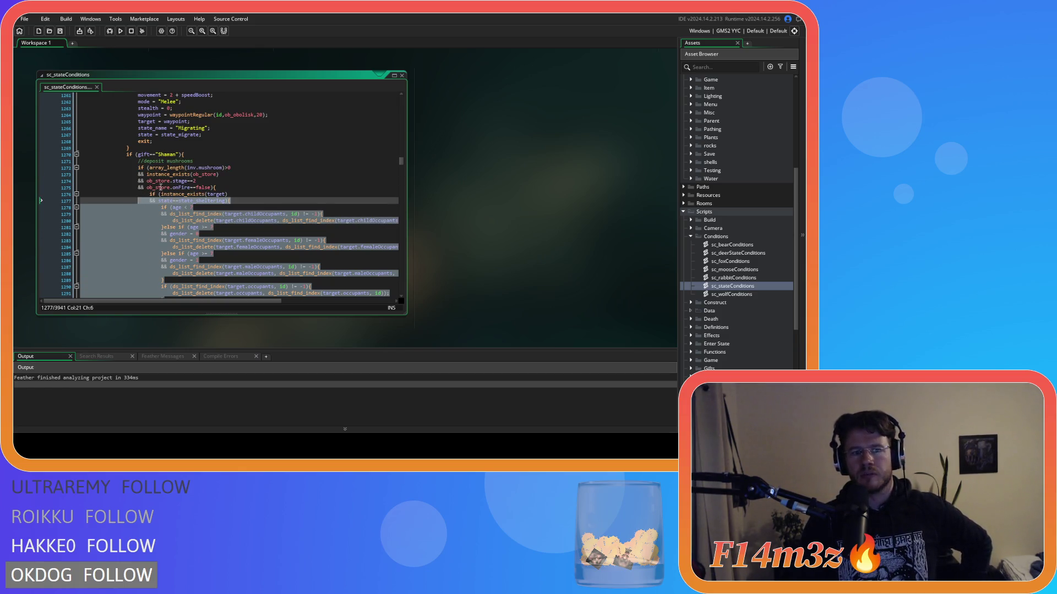
scroll(165, 187, "down", 18)
left_click(229, 181)
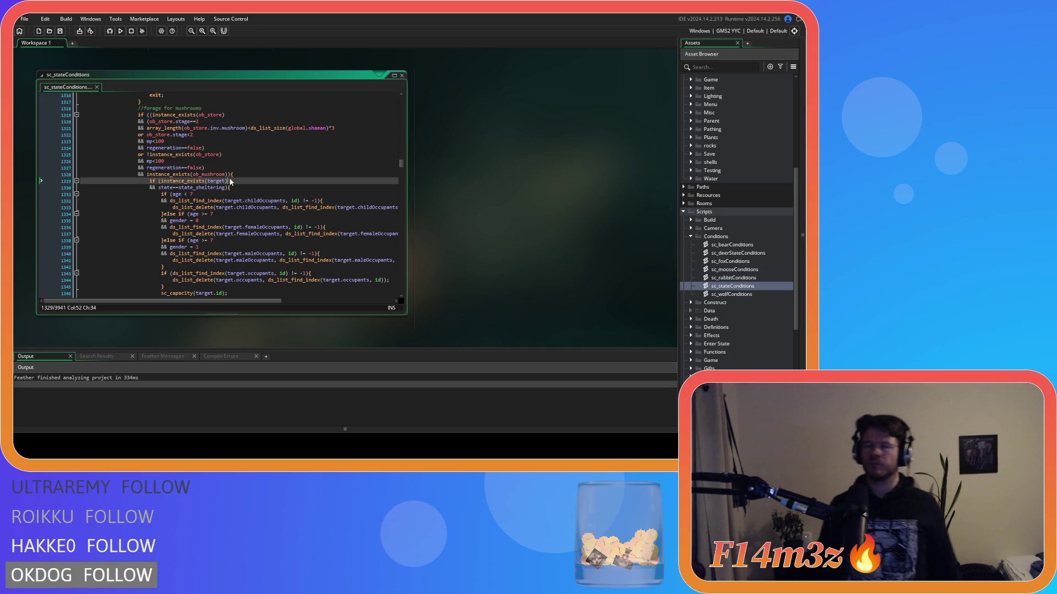
scroll(230, 181, "down", 10)
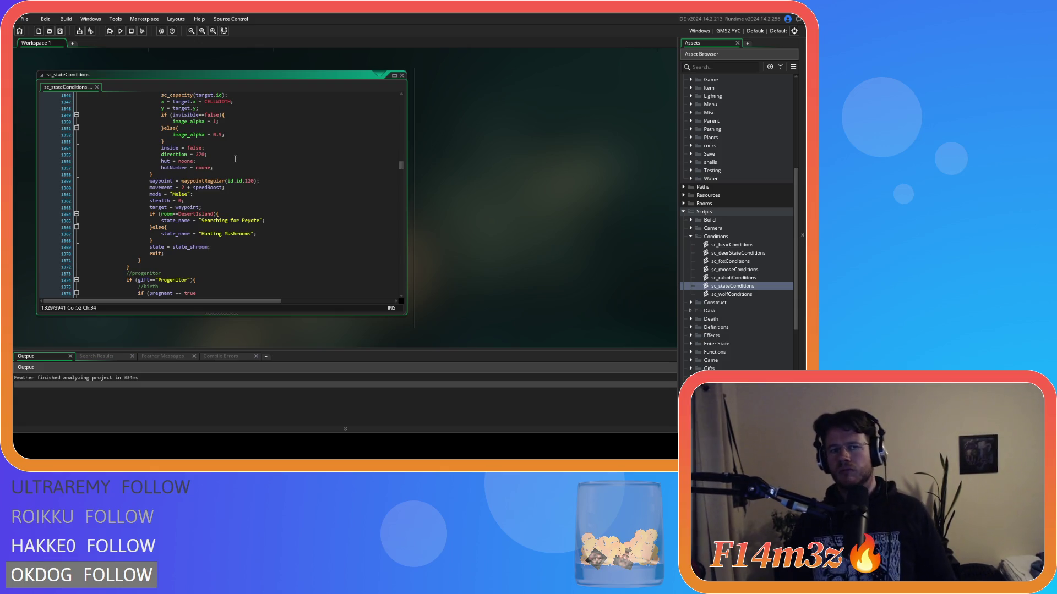
scroll(225, 162, "up", 11)
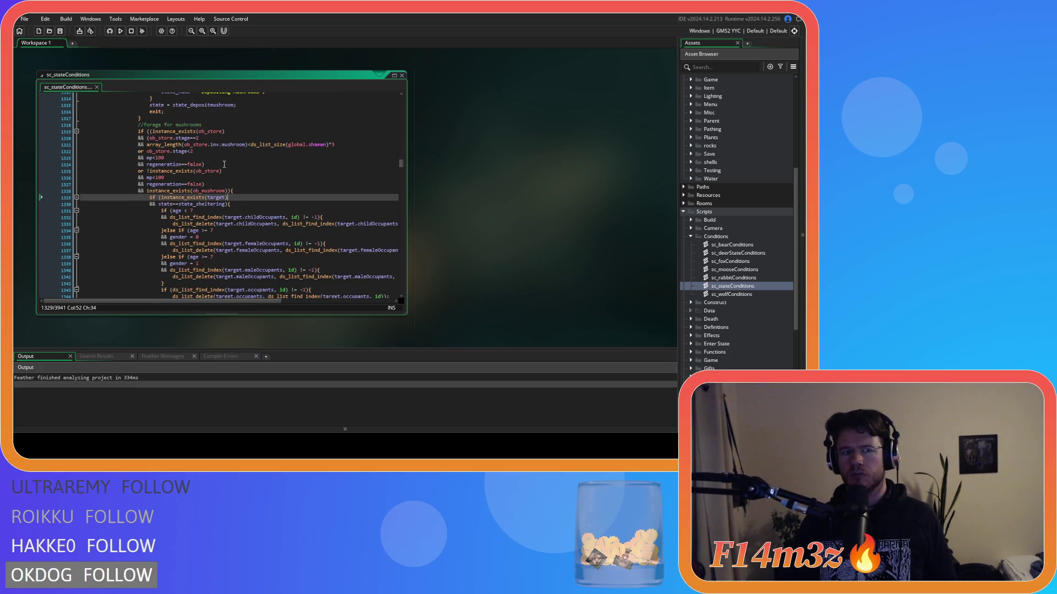
scroll(224, 164, "up", 7)
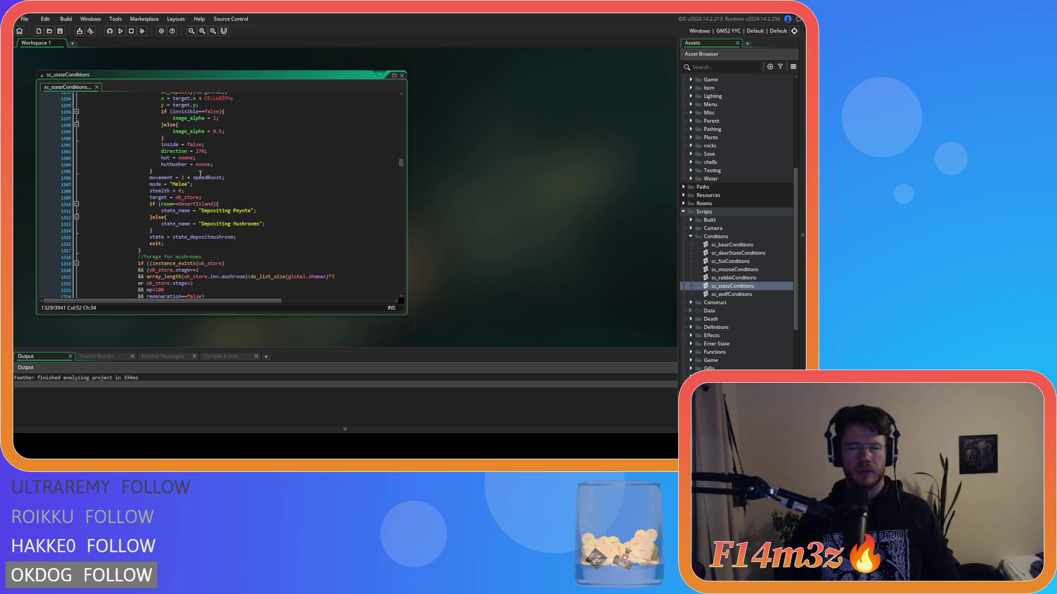
scroll(279, 206, "up", 15)
scroll(279, 207, "up", 12)
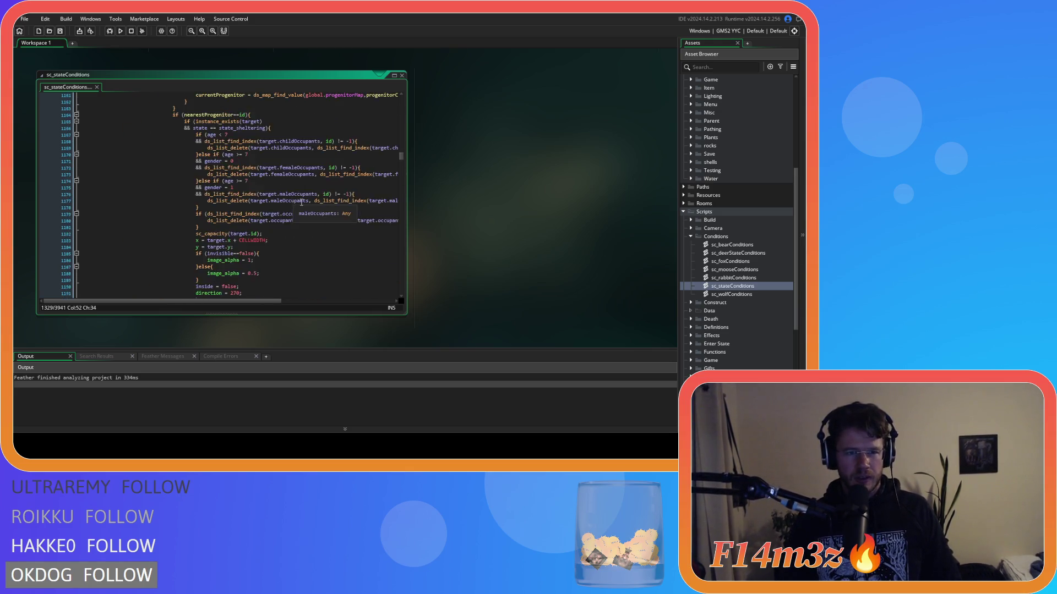
left_click(301, 198)
type("state_trip")
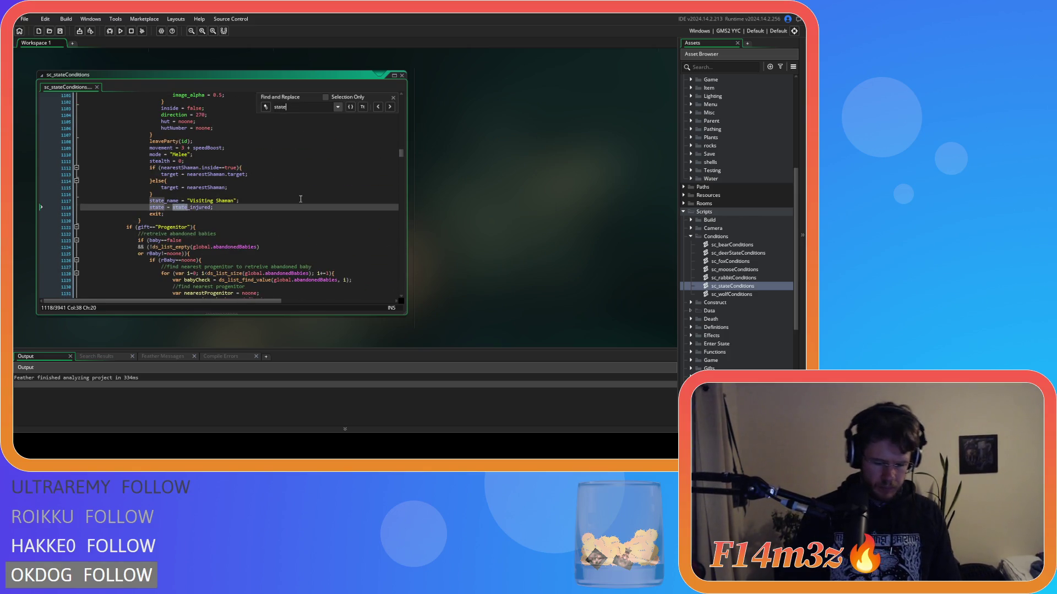
left_click(279, 184)
scroll(279, 184, "down", 9)
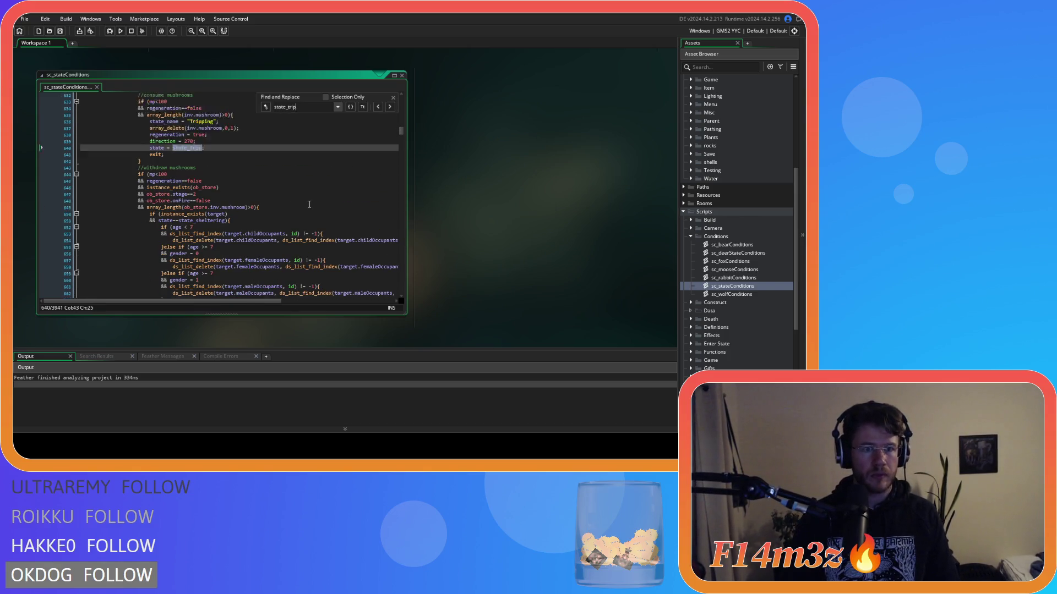
scroll(280, 184, "down", 3)
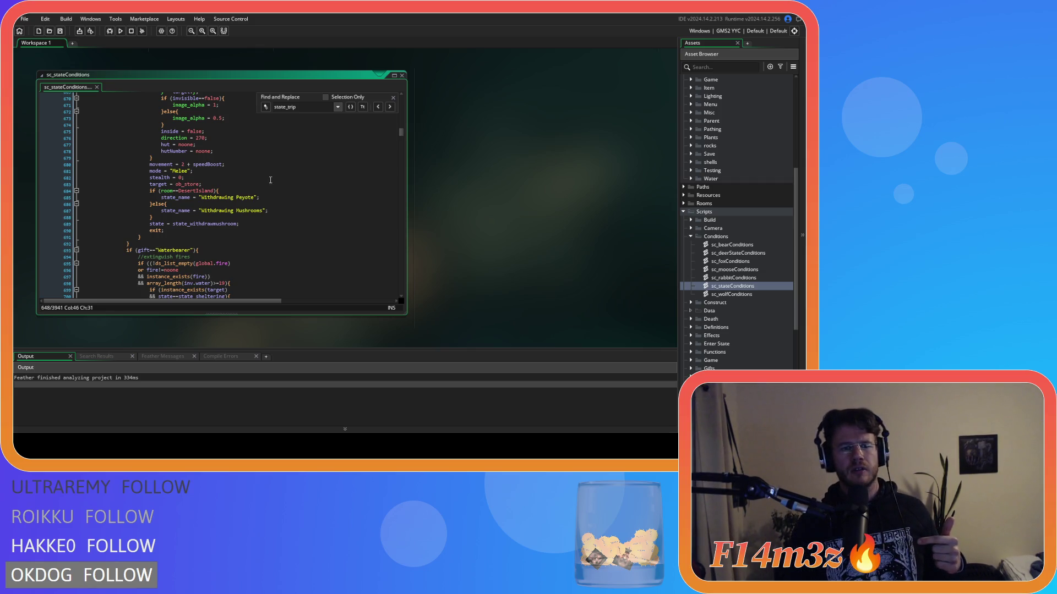
scroll(270, 179, "up", 20)
scroll(263, 202, "up", 13)
scroll(263, 202, "down", 20)
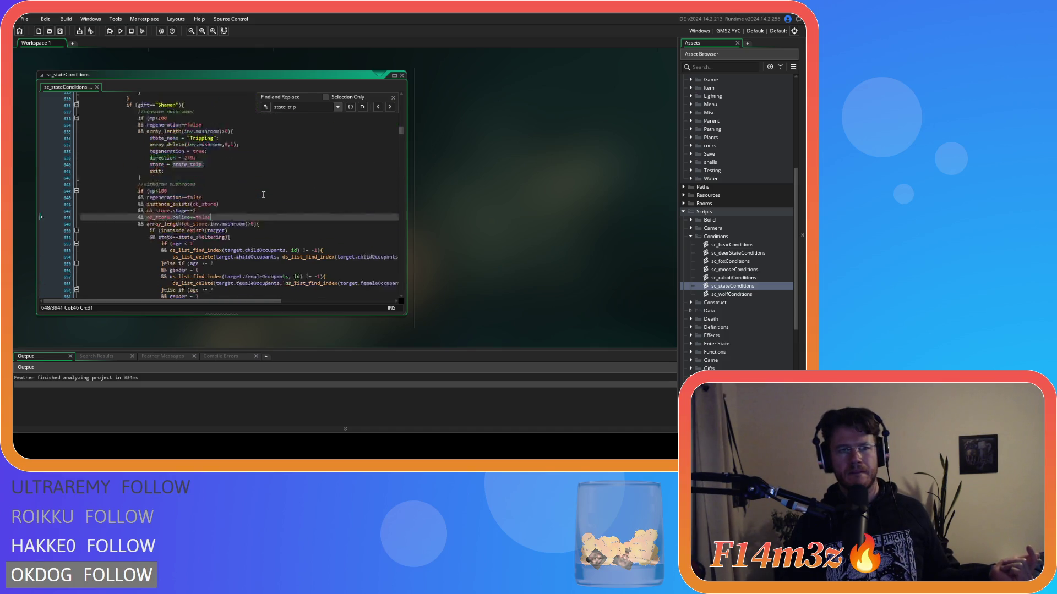
scroll(263, 195, "down", 3)
key("BackSpace")
key("BackSpace")
key("BackSpace")
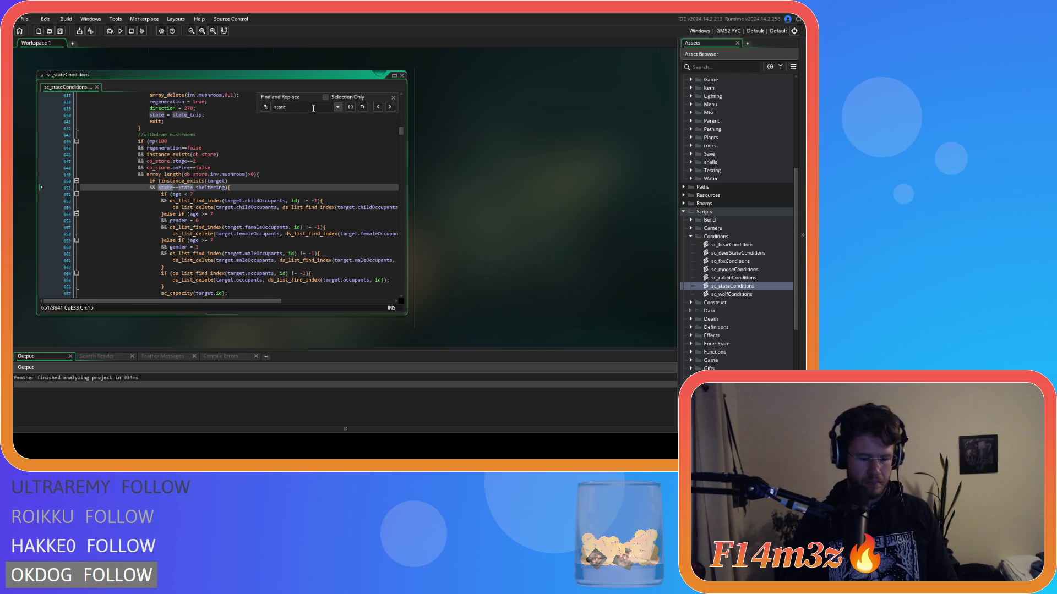
type("exod")
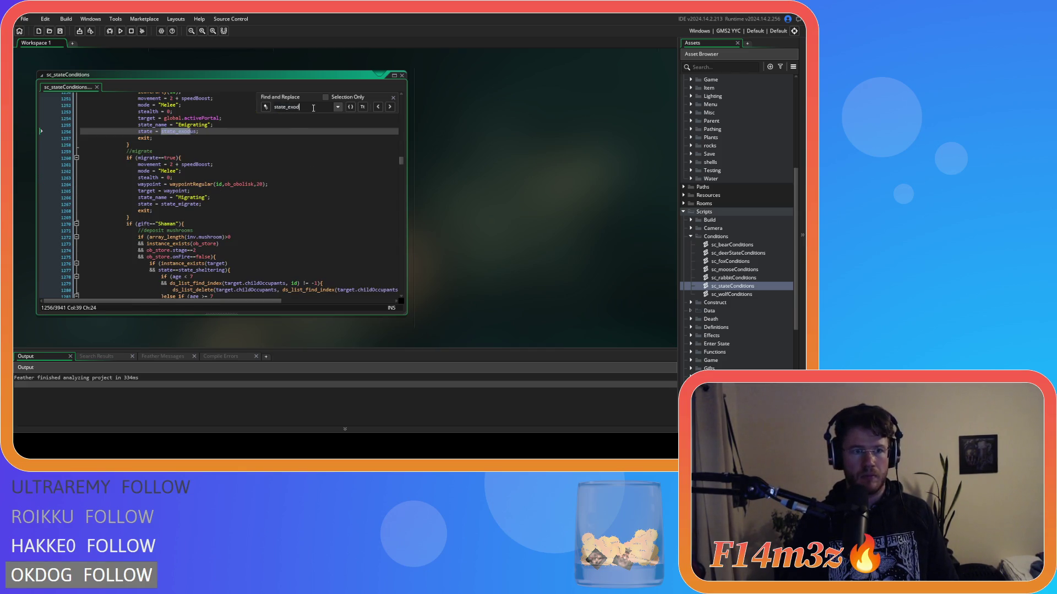
scroll(313, 108, "up", 15)
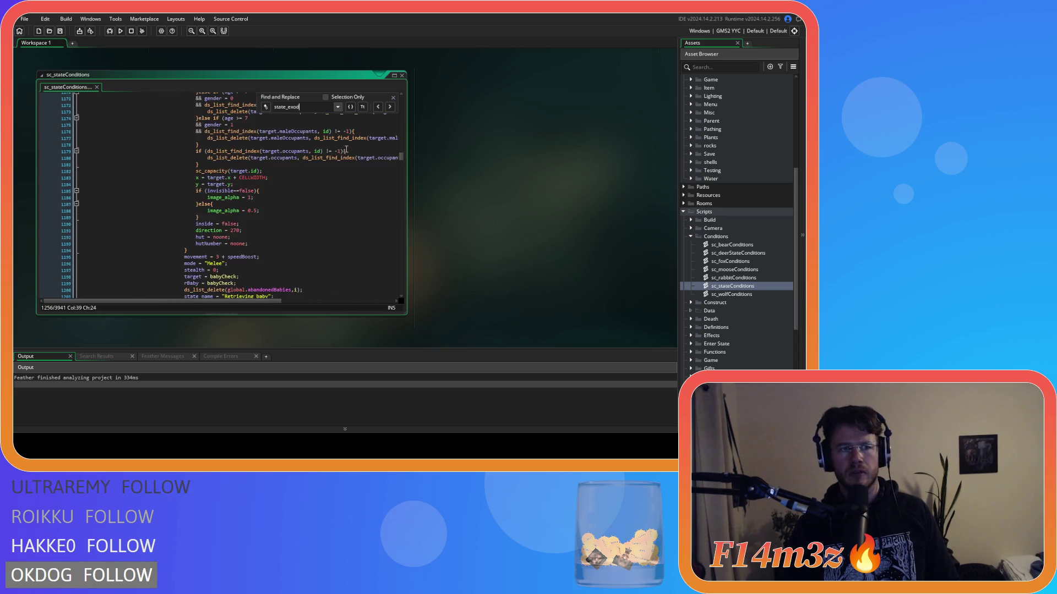
left_click(393, 99)
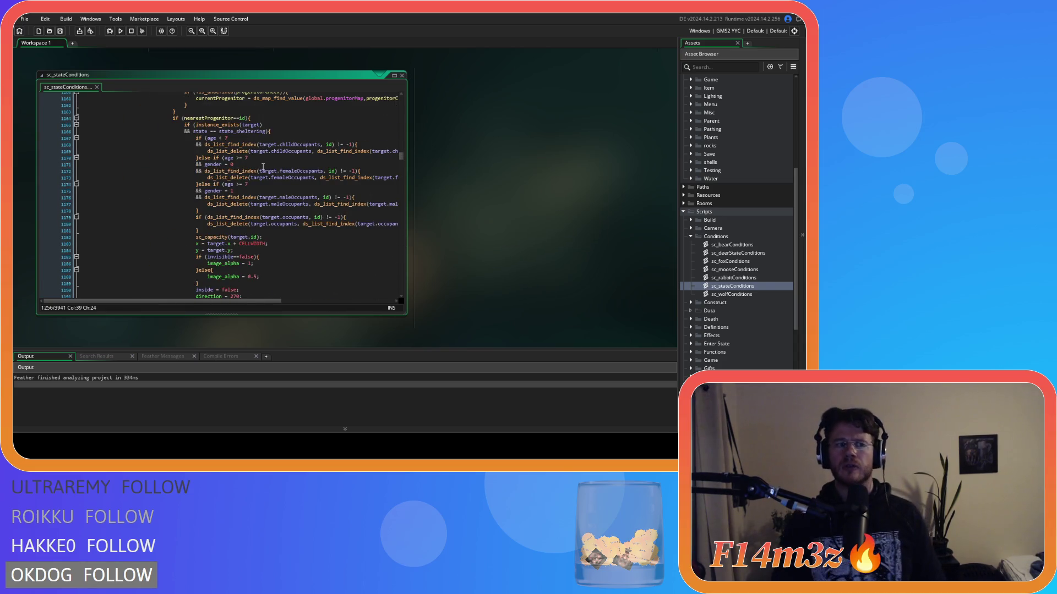
scroll(253, 182, "up", 13)
scroll(246, 197, "up", 20)
scroll(223, 183, "up", 14)
scroll(227, 172, "up", 8)
scroll(227, 171, "up", 8)
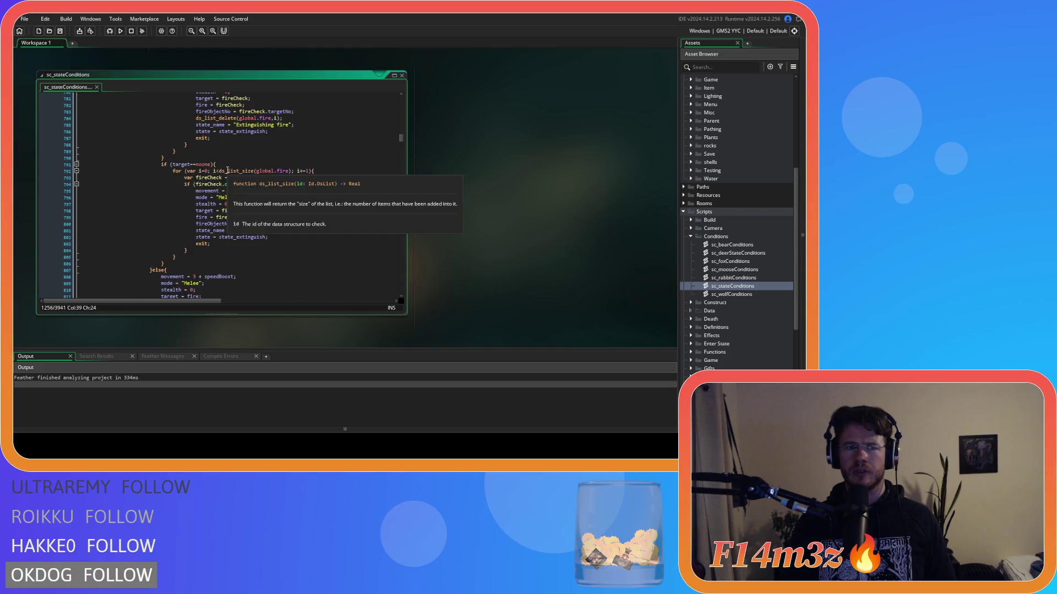
left_click(227, 171)
key("ctrl+f")
type("state_withd")
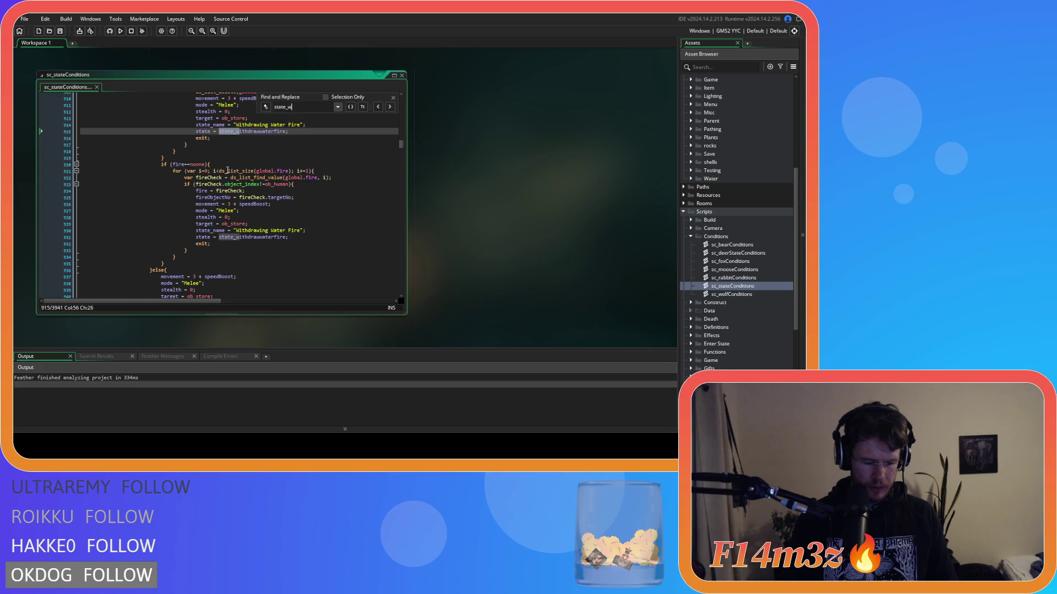
type("rawmush")
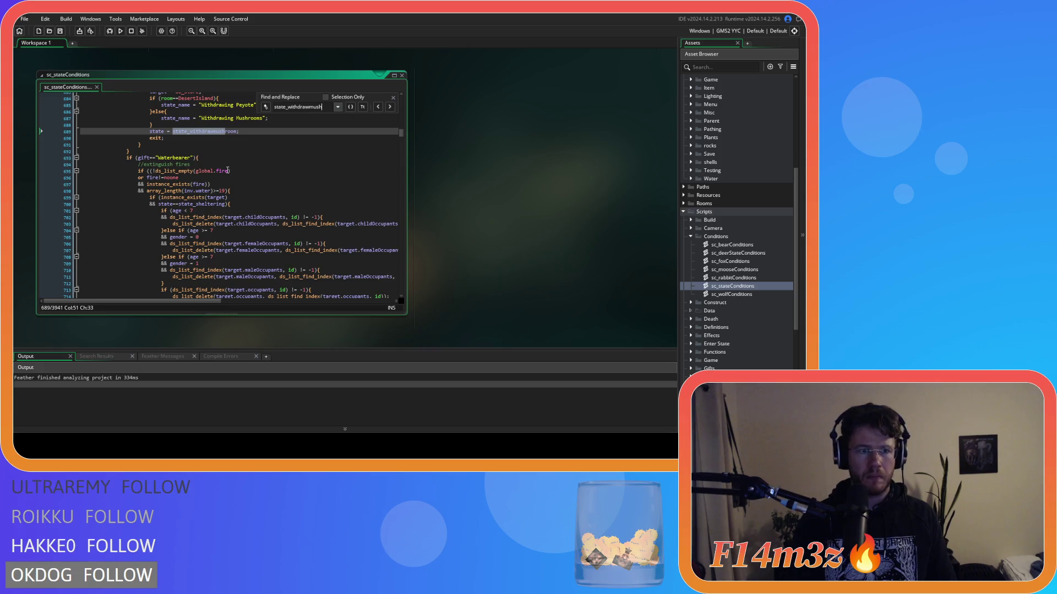
scroll(228, 170, "up", 20)
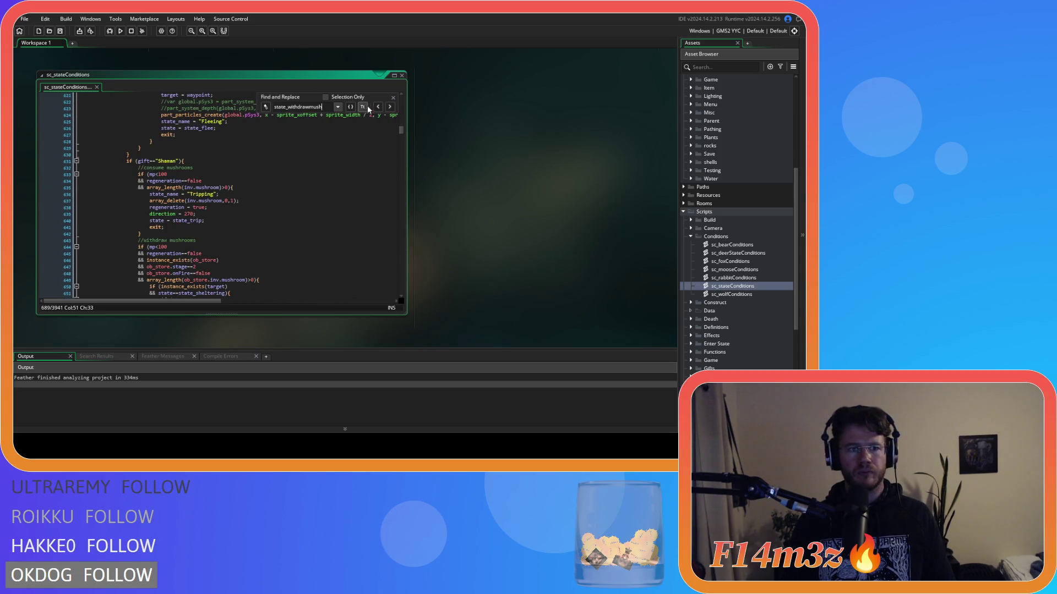
left_click(394, 98)
scroll(303, 188, "down", 12)
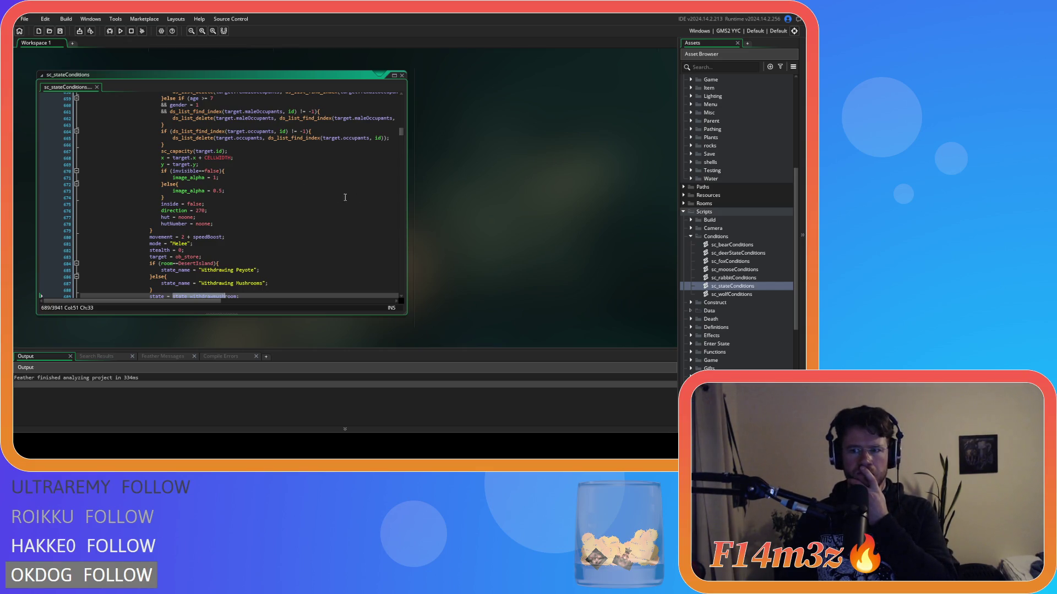
scroll(770, 208, "up", 5)
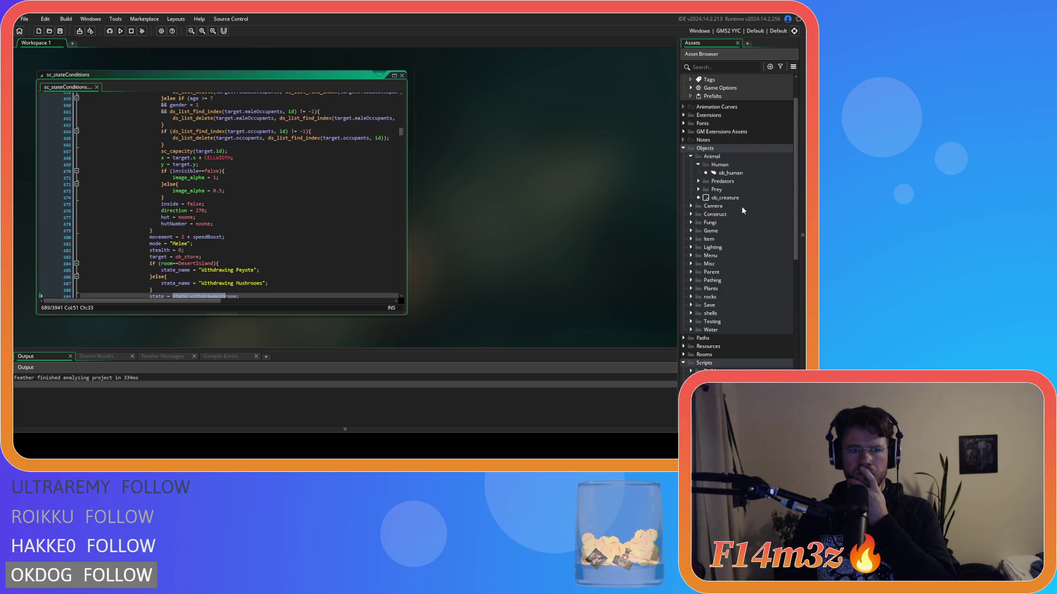
Open ob_human's Create code and search it for state_withdrawmushroom
double_click(735, 174)
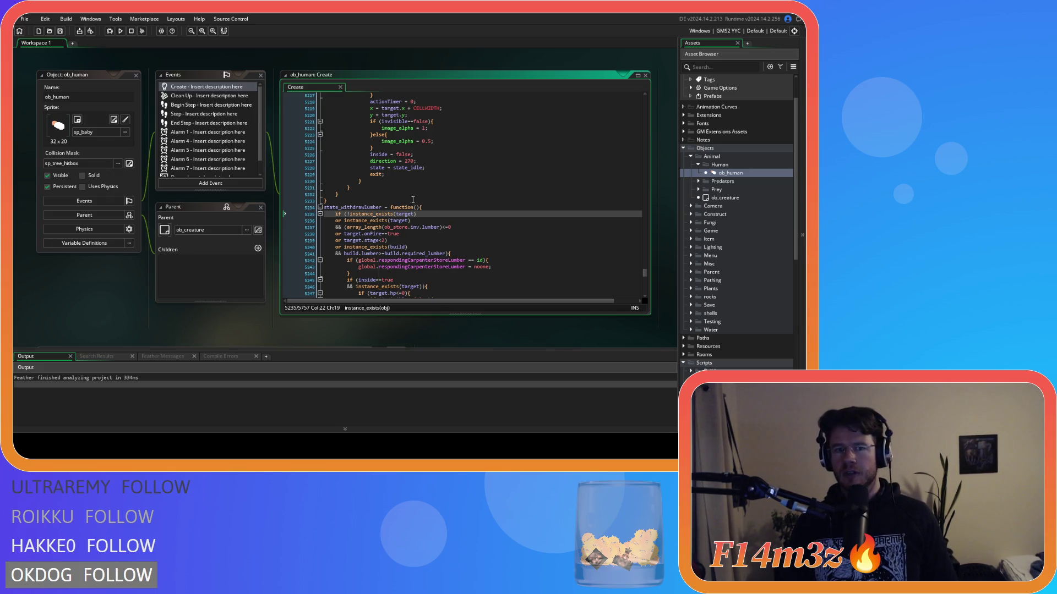
scroll(430, 199, "up", 20)
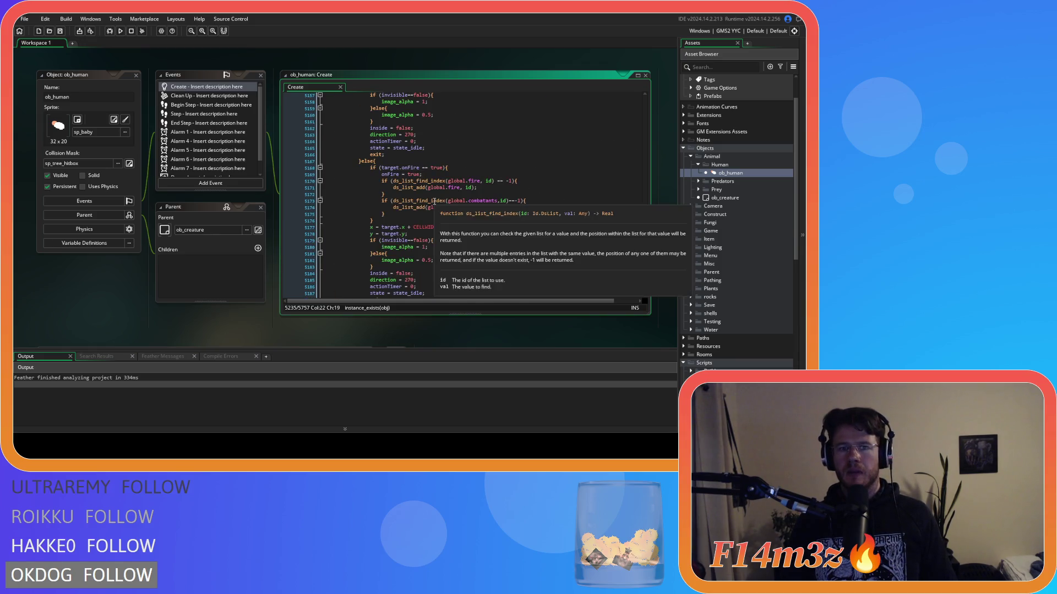
key("ctrl+f")
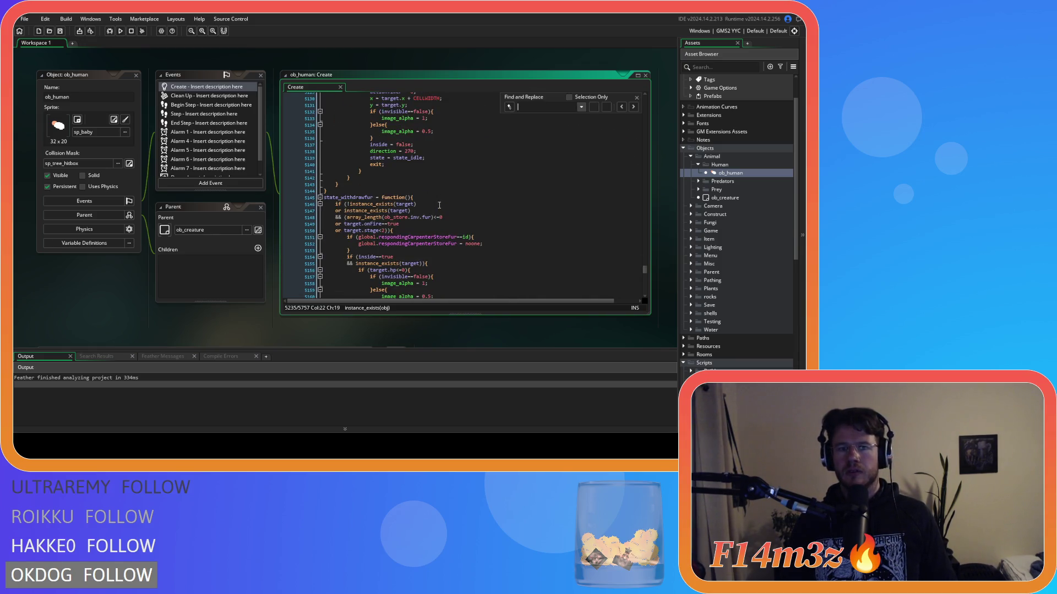
type("state_widh")
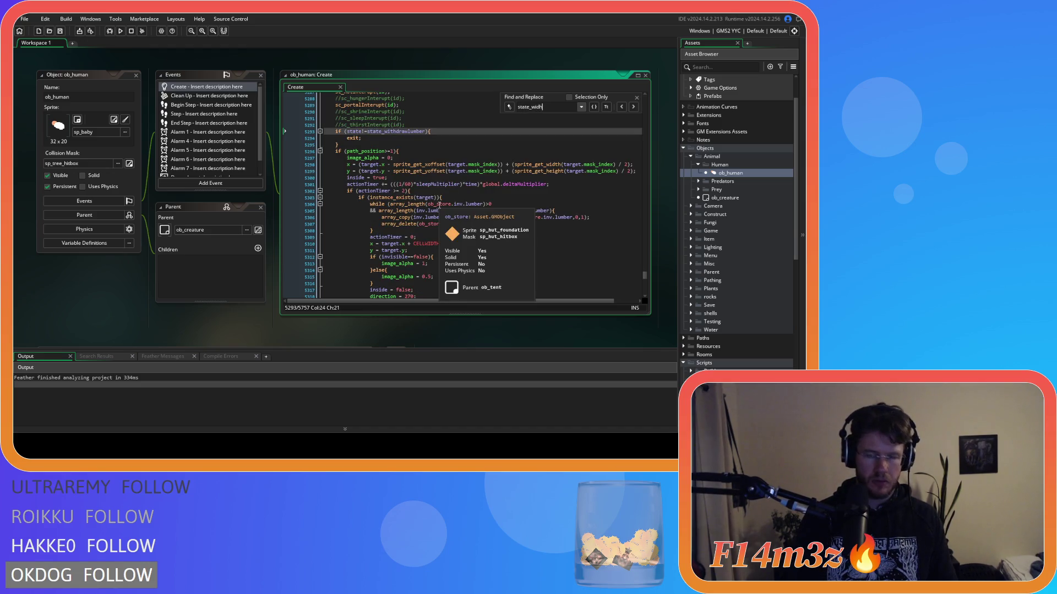
key("BackSpace")
type("t")
type("draw")
key("BackSpace")
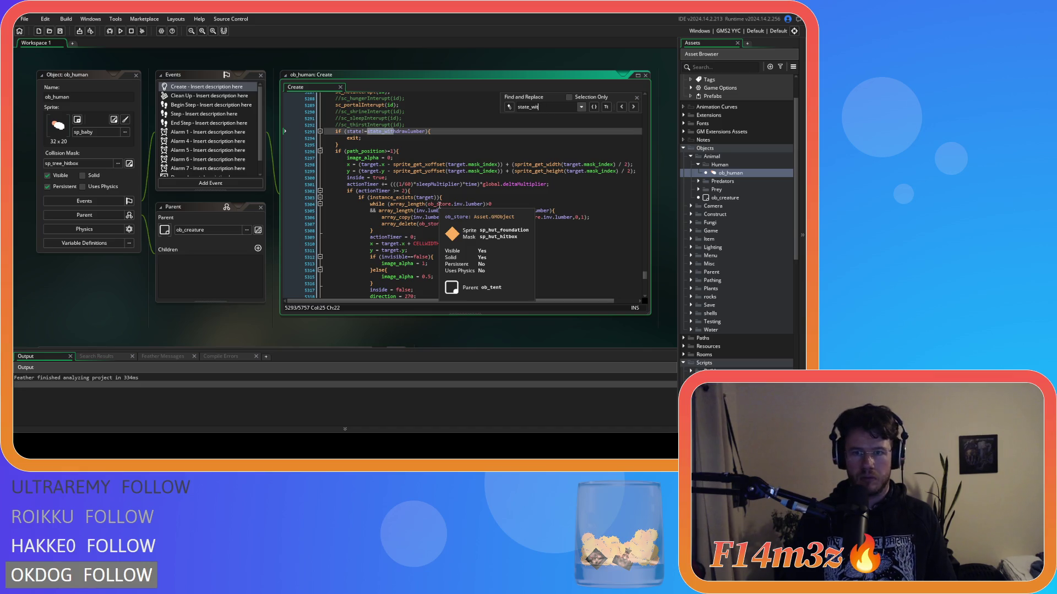
type("mushr")
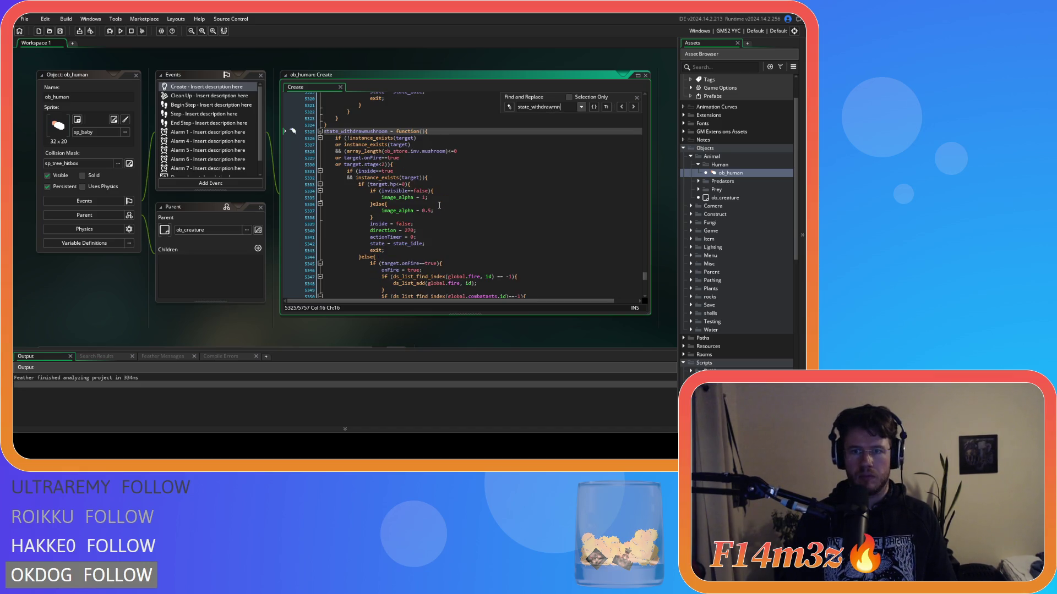
key("BackSpace")
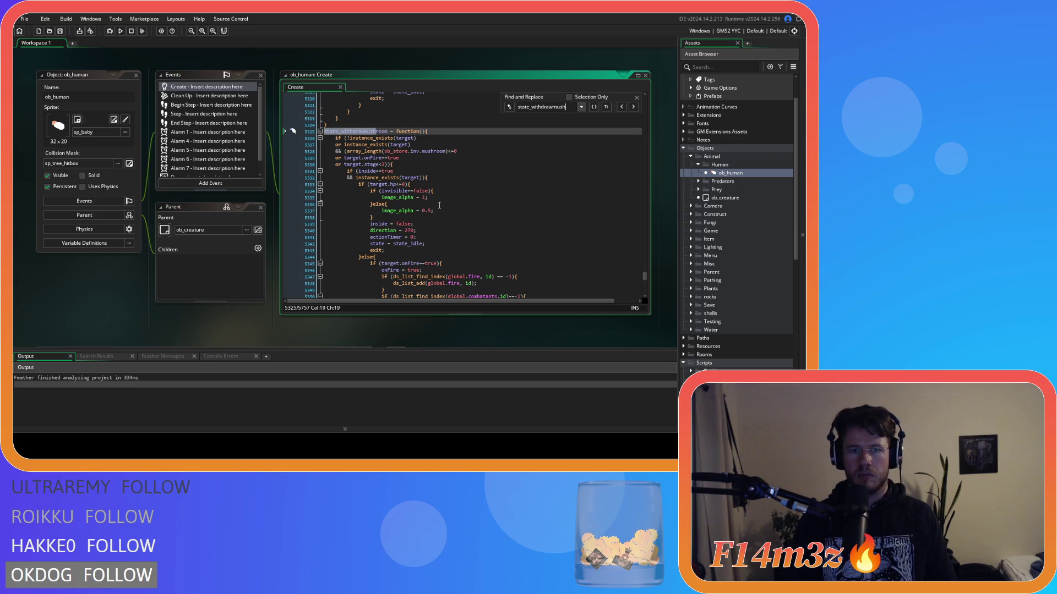
key("Return")
Review the interrupt calls above the match, then reopen sc_stateConditions
left_click(401, 207)
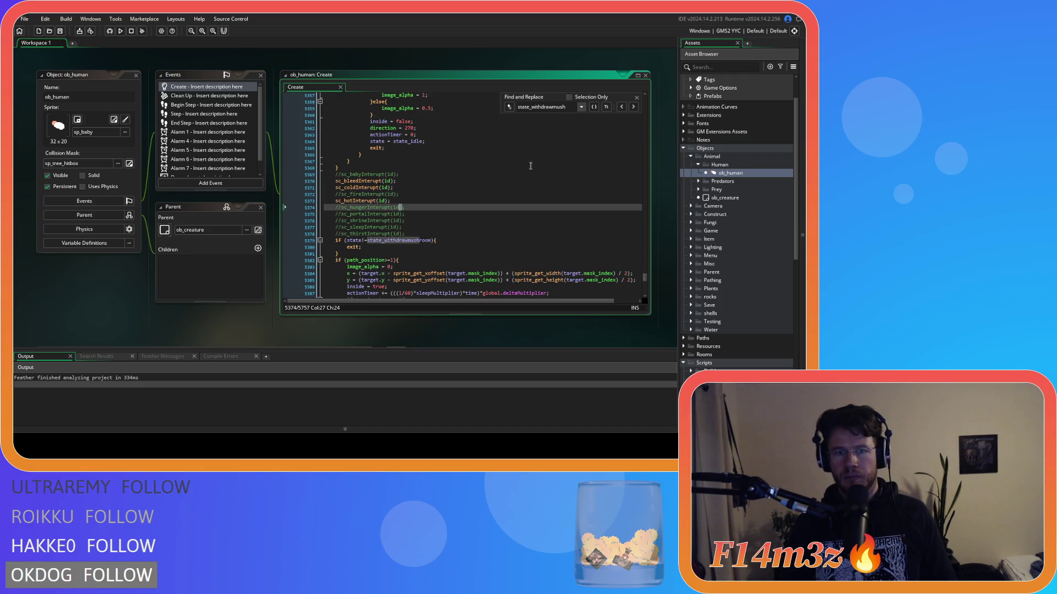
left_click(635, 97)
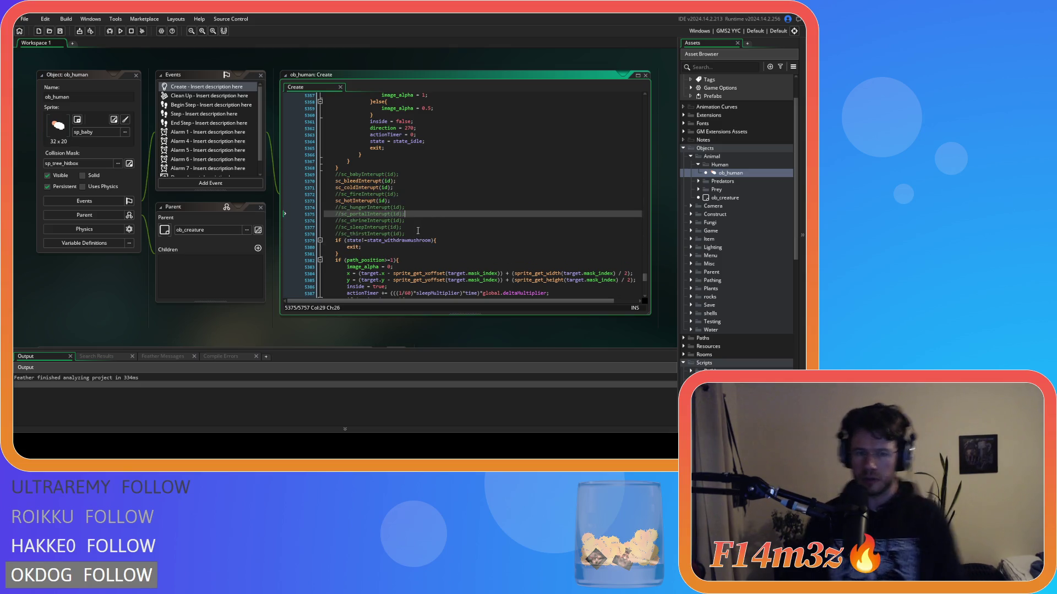
left_click_drag(379, 175, 374, 240)
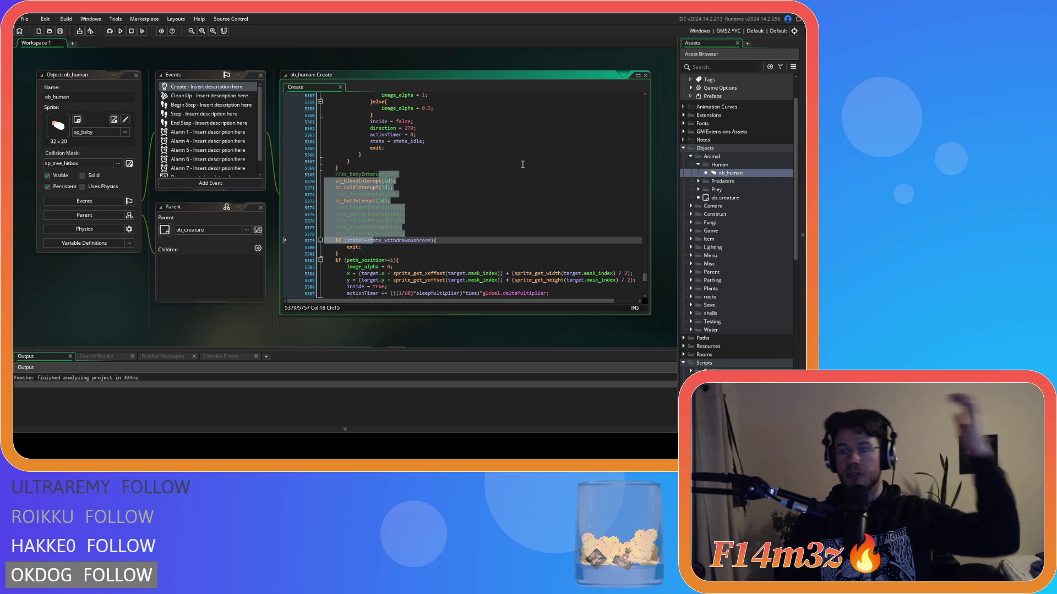
left_click(517, 181)
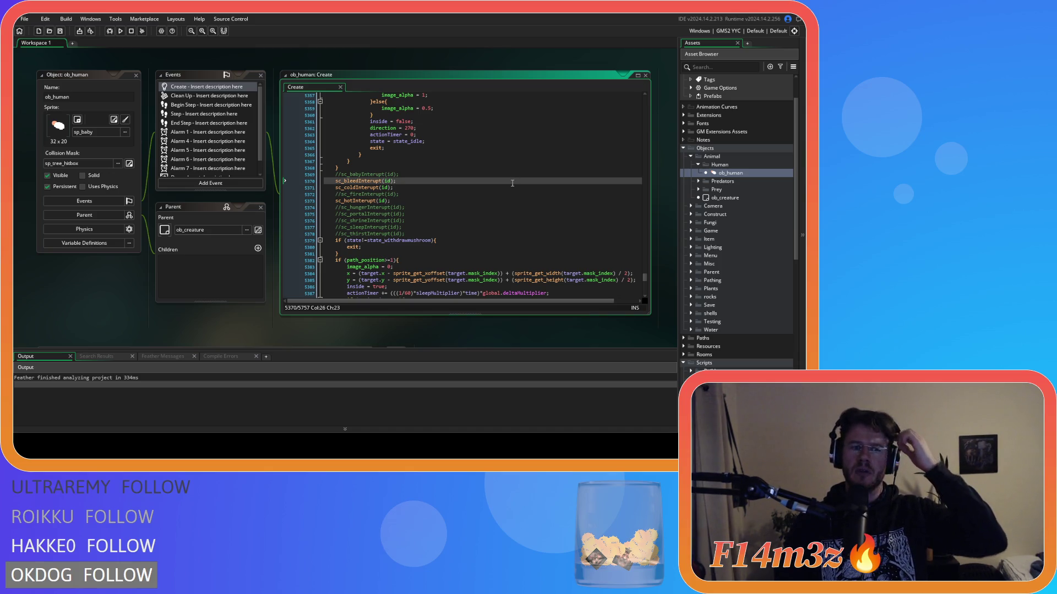
scroll(742, 268, "down", 3)
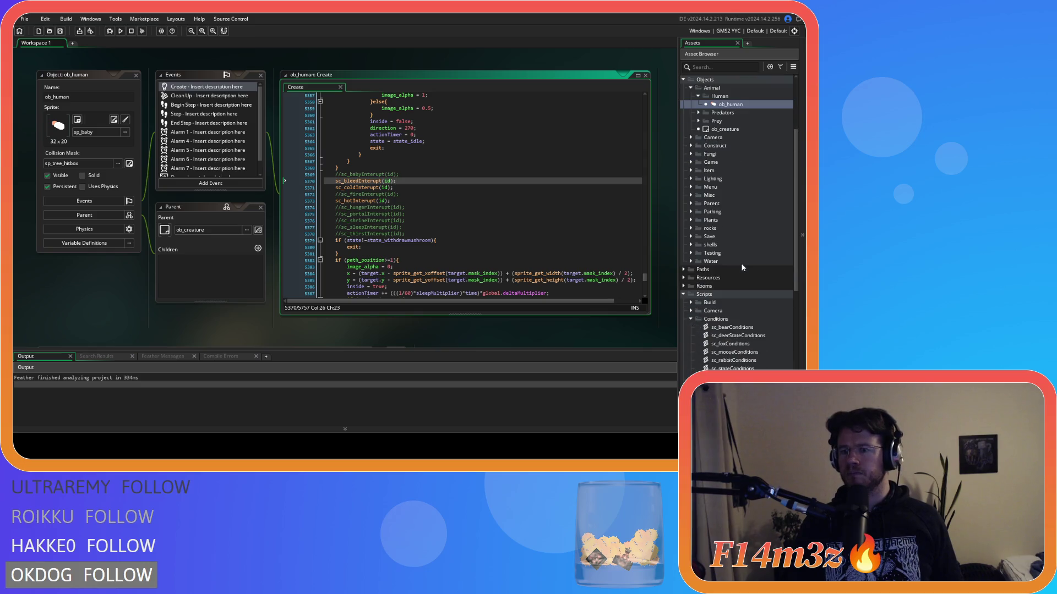
scroll(742, 268, "down", 3)
double_click(732, 302)
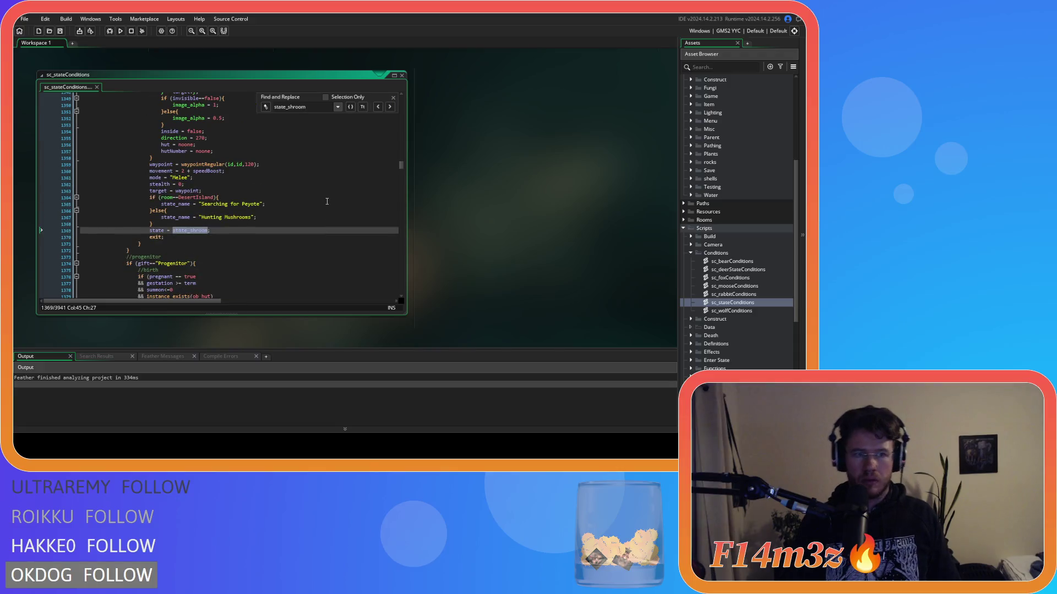
Copy the forage-for-mushrooms block in sc_stateConditions
left_click_drag(192, 246, 134, 157)
scroll(154, 194, "up", 3)
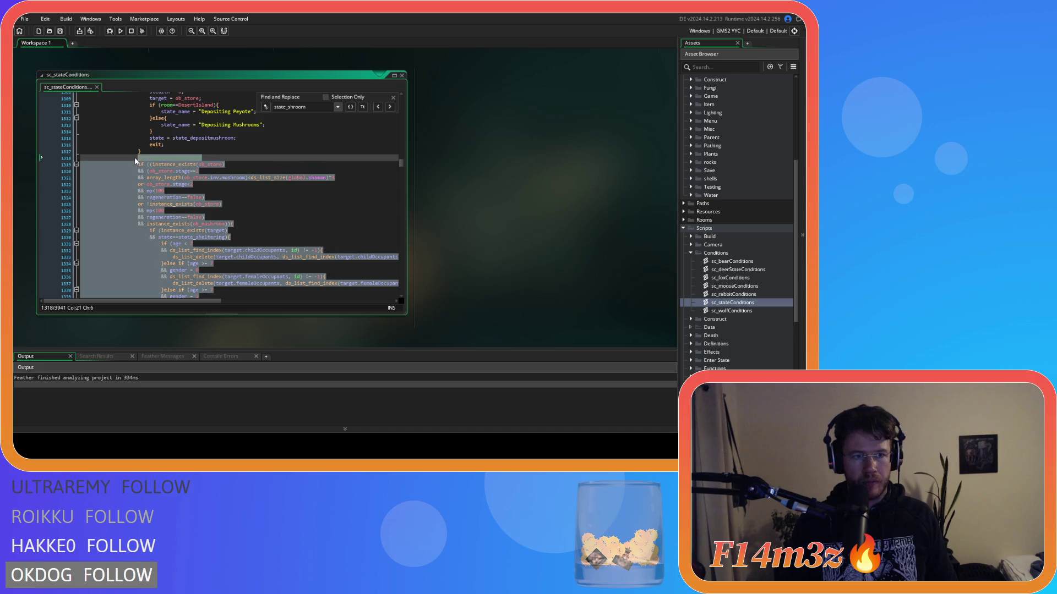
right_click(168, 199)
key("Escape")
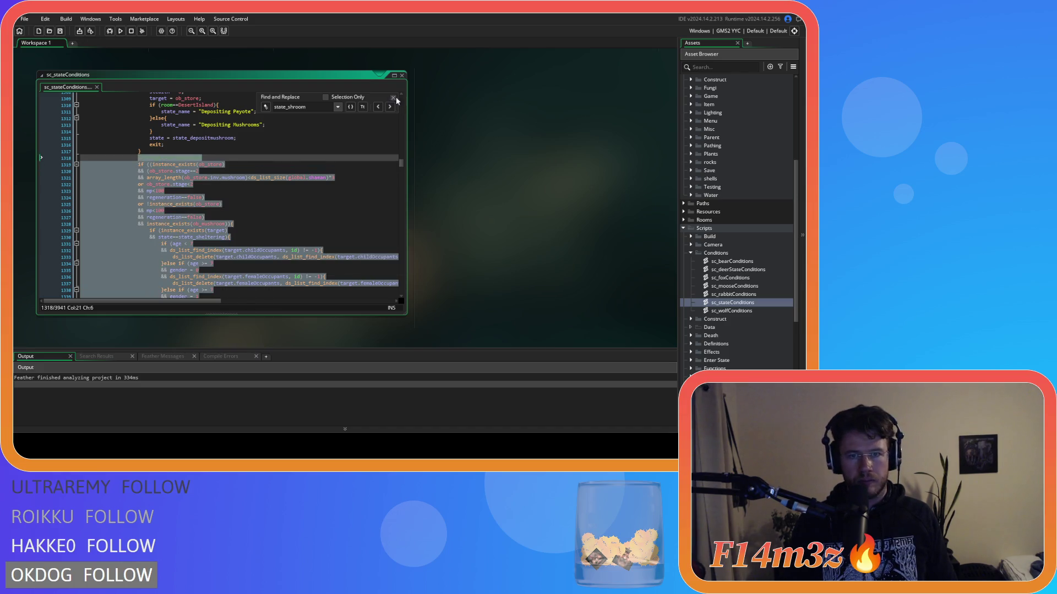
left_click(393, 98)
left_click(227, 178)
Search for state_trip to reach the Shaman's mushroom section
scroll(272, 183, "up", 20)
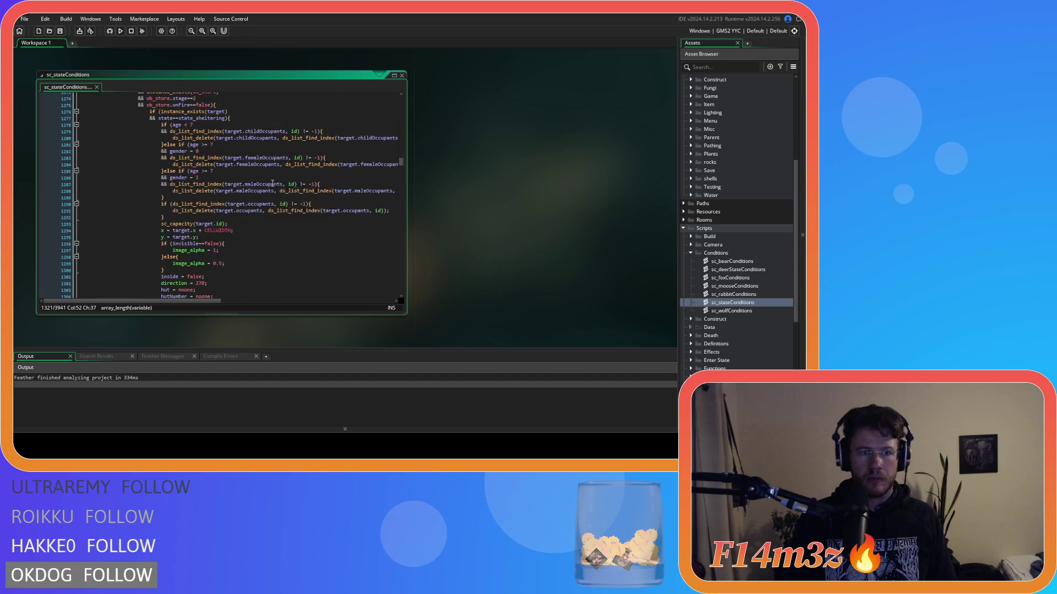
key("ctrl+f")
type("s")
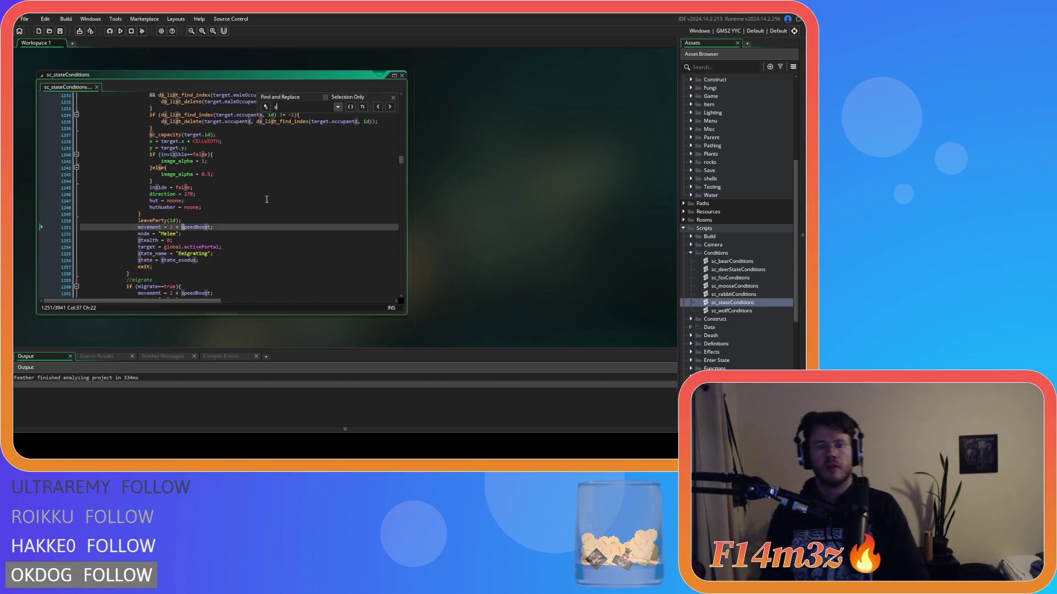
type("tate_trip")
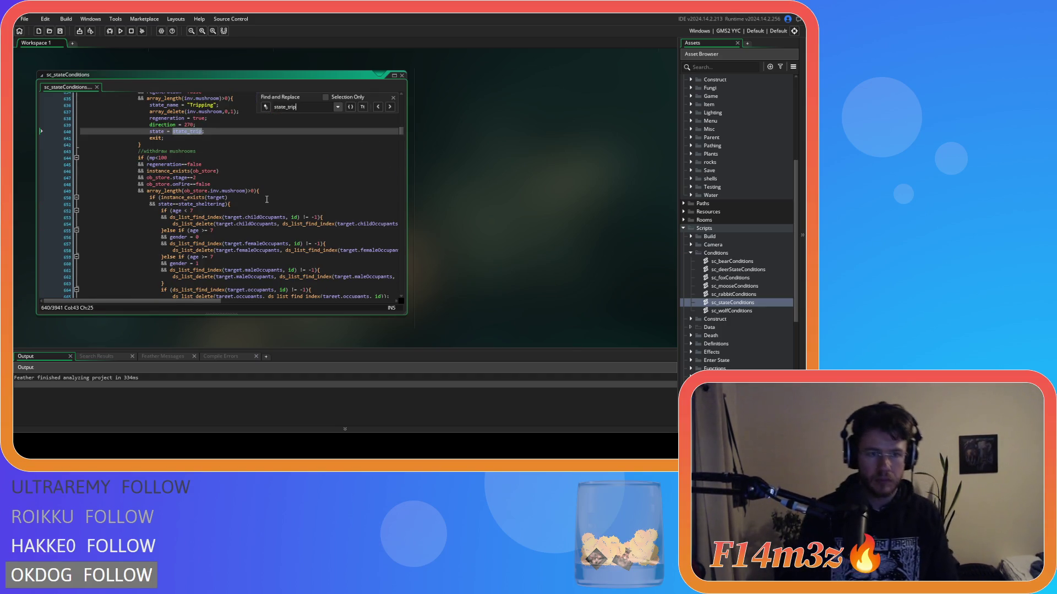
key("Escape")
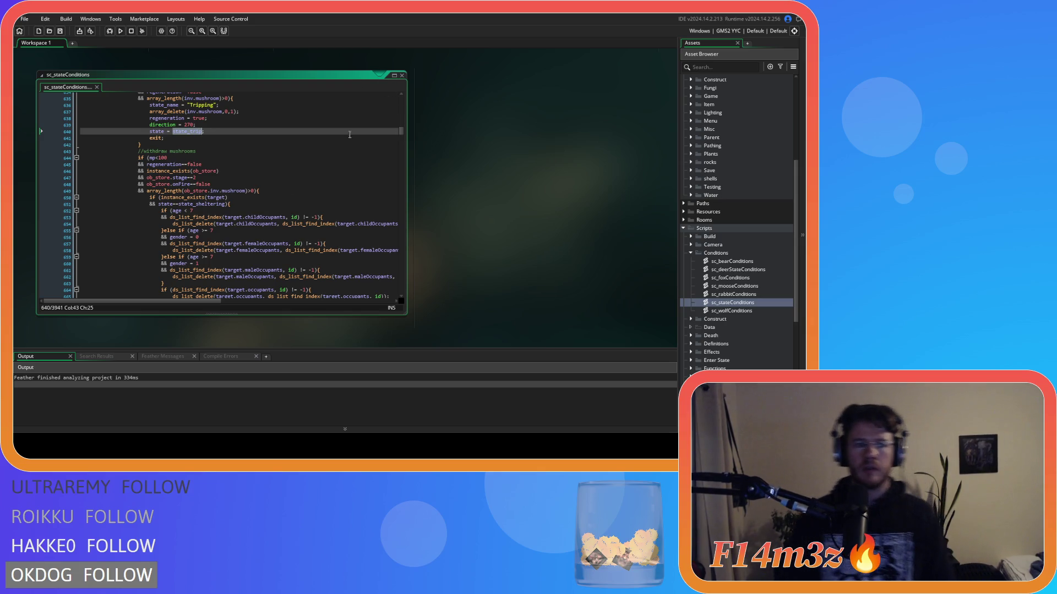
scroll(291, 141, "down", 5)
scroll(291, 141, "down", 5)
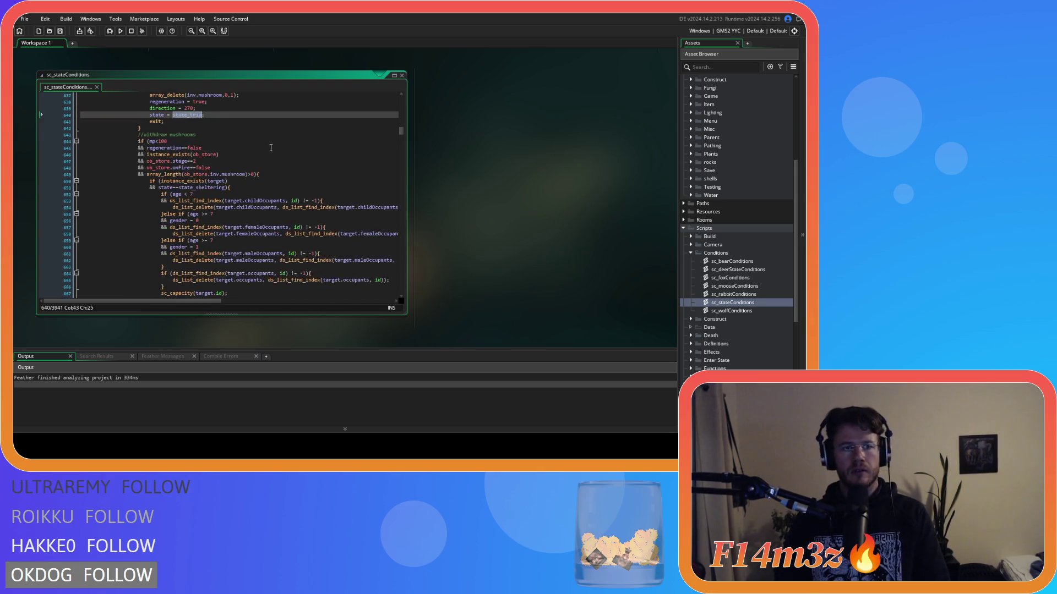
scroll(220, 181, "down", 2)
Paste the forage block on a new line after the Shaman's withdraw-mushrooms code
left_click(296, 240)
scroll(295, 241, "up", 10)
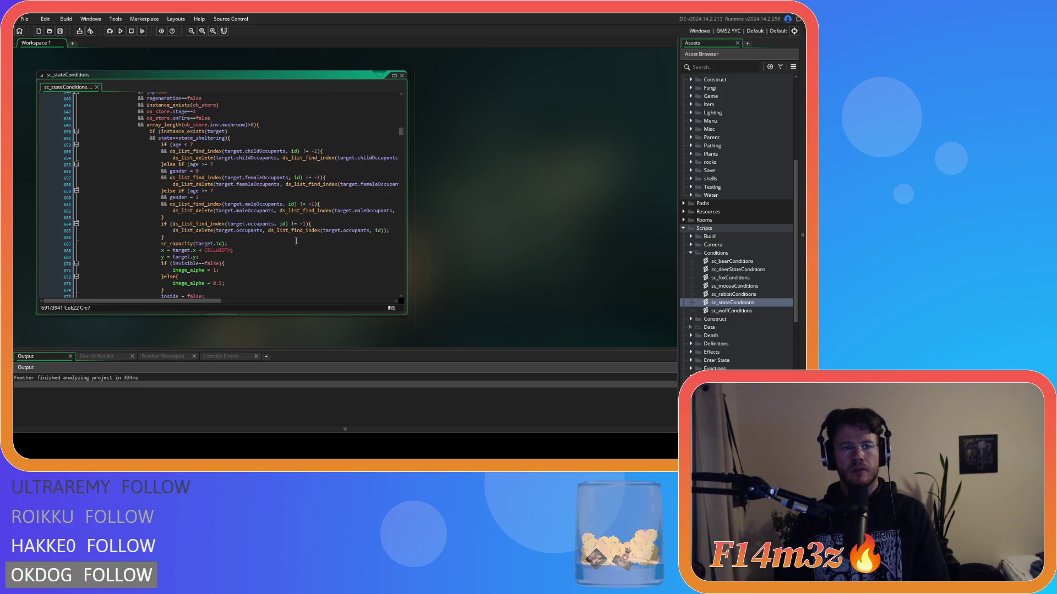
scroll(295, 240, "up", 4)
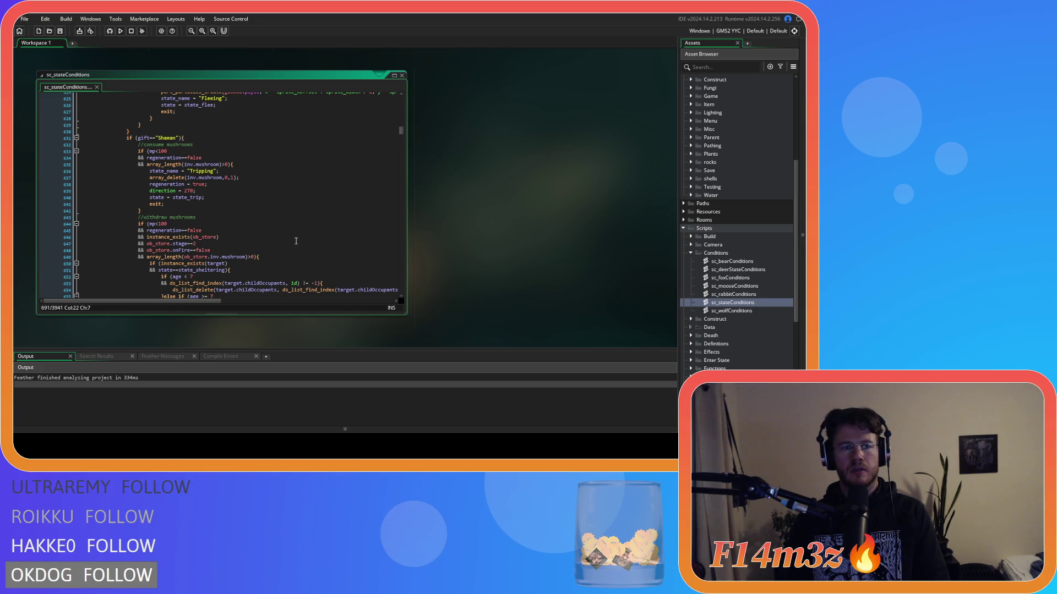
scroll(295, 240, "down", 15)
key("Return")
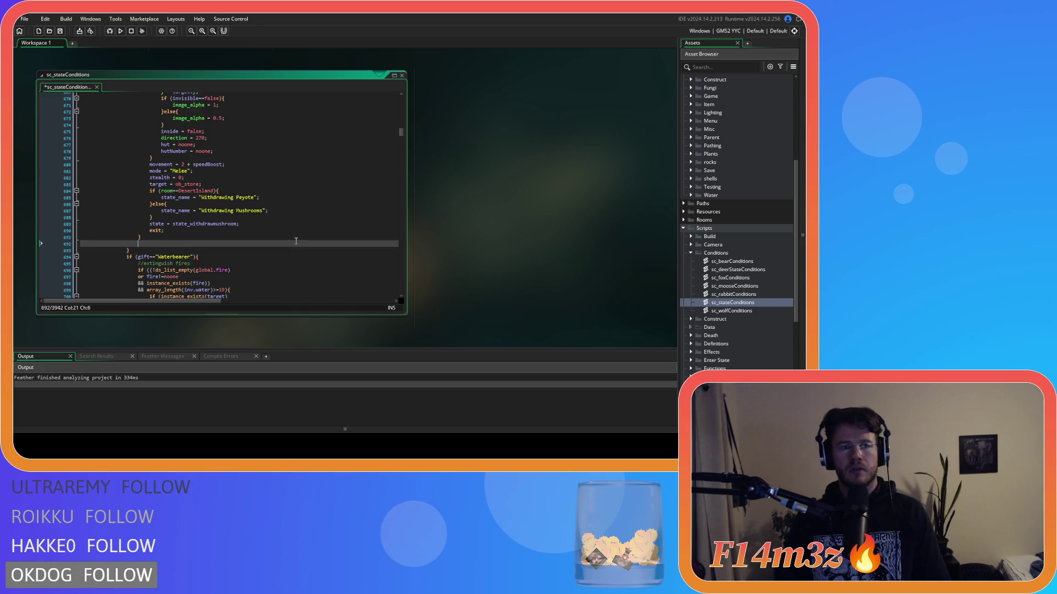
key("ctrl+v")
scroll(253, 227, "up", 10)
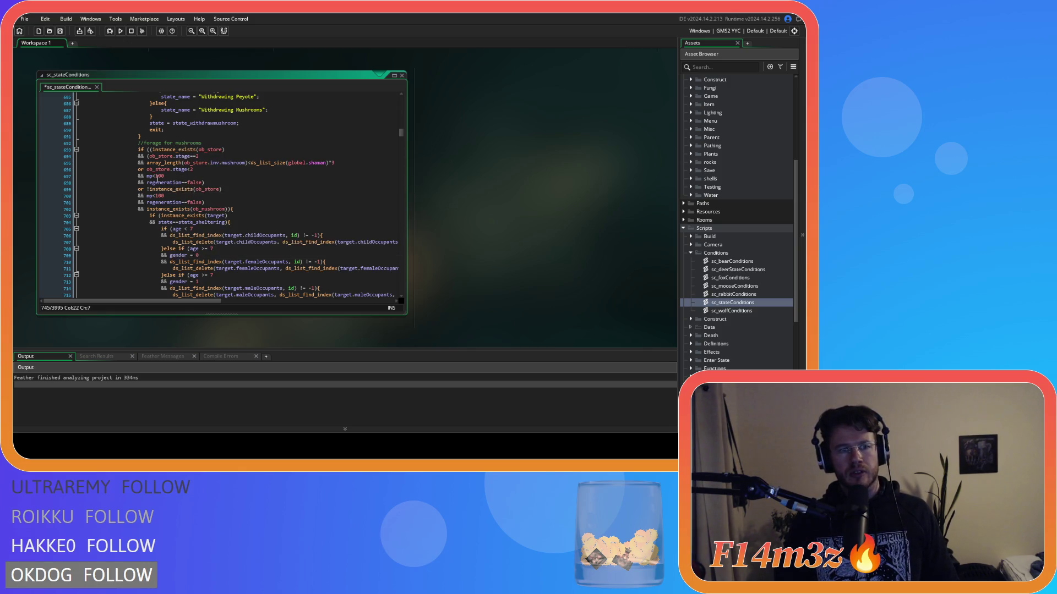
left_click(204, 203)
Remove the store-related conditions from the forage check, join mp<100 onto the if line, and save
key("Left")
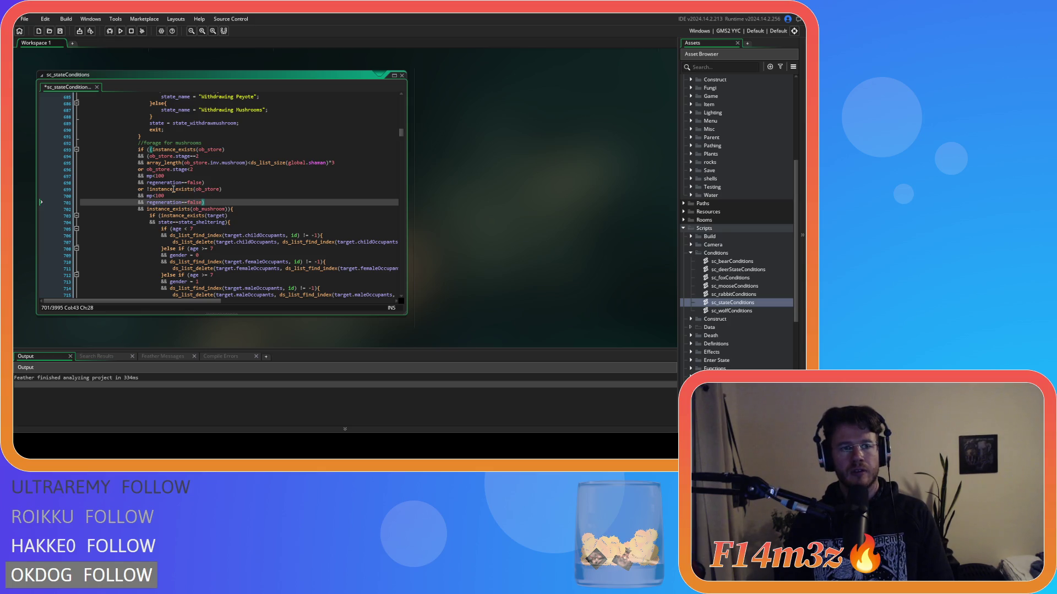
left_click(216, 205)
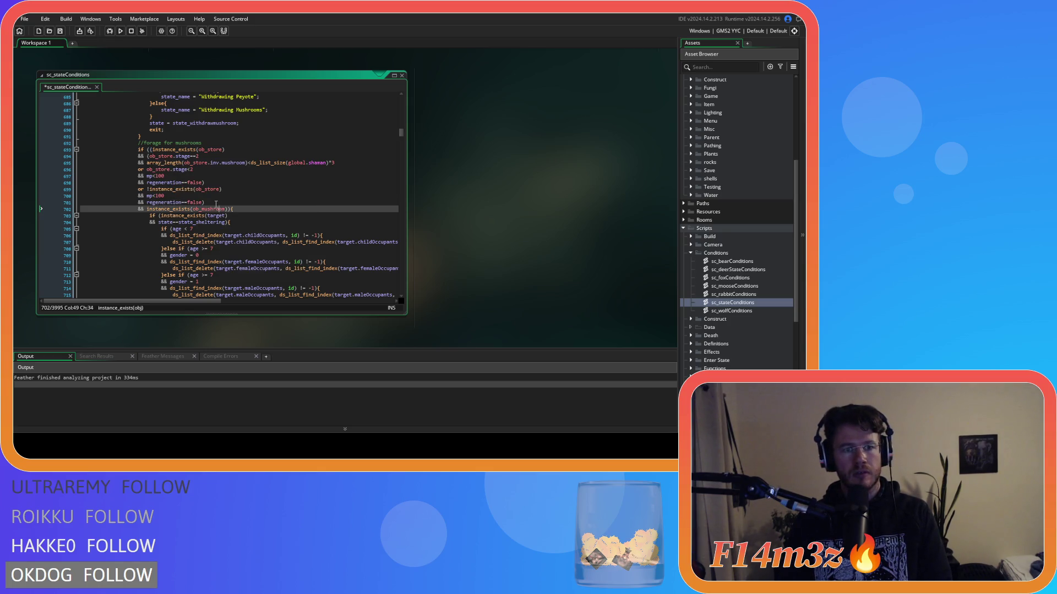
key("ctrl+]")
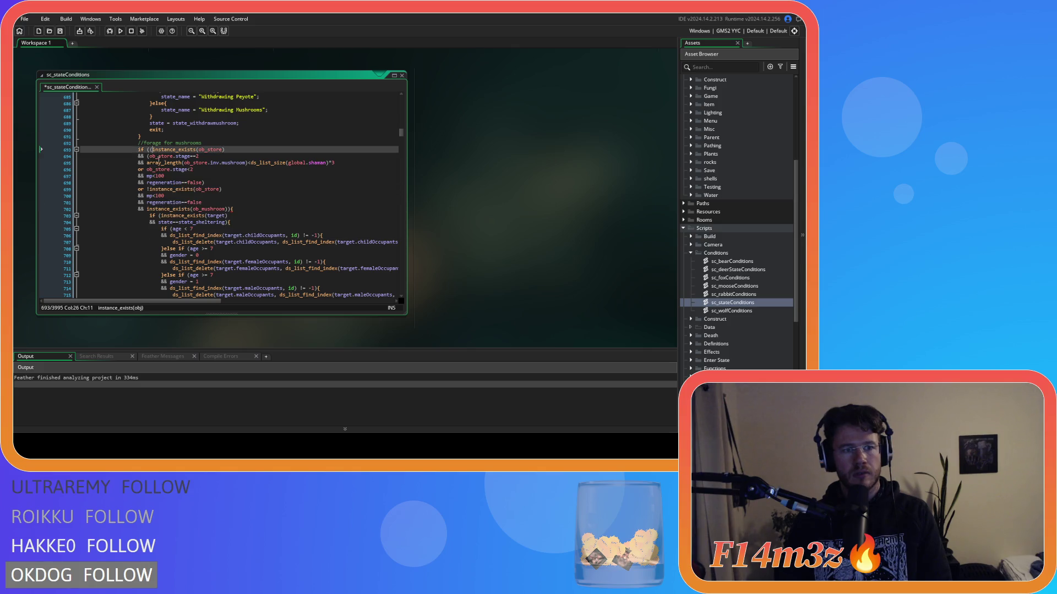
left_click(232, 188, "shift")
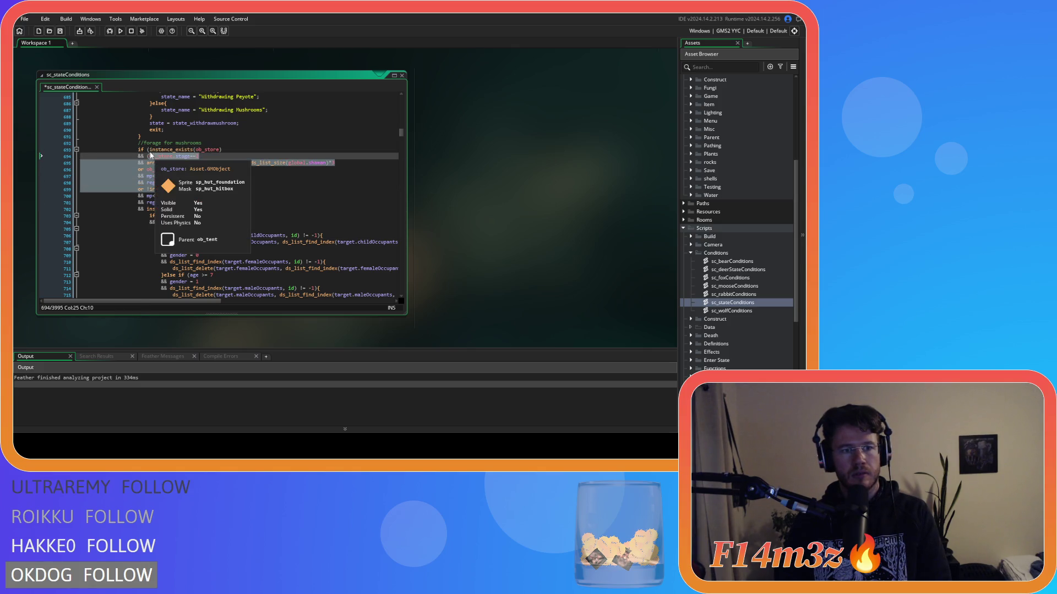
key("BackSpace")
key("ctrl+z")
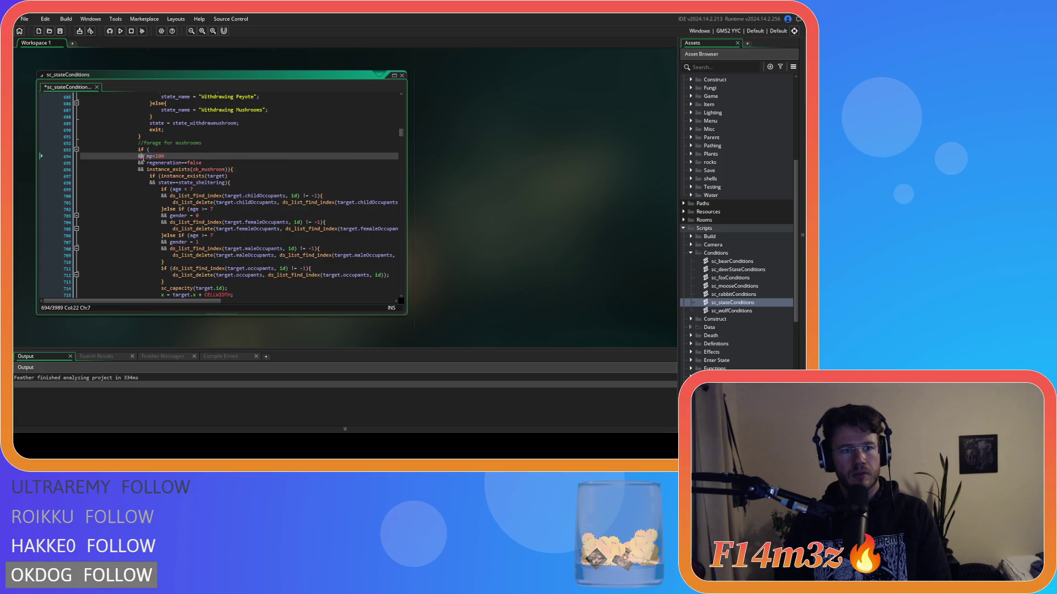
left_click_drag(144, 156, 64, 160)
key("BackSpace")
key("BackSpace")
left_click(217, 149)
left_click(216, 156)
key("ctrl+s")
Compare the forage check's mp and regeneration conditions with the withdraw-mushrooms conditions
scroll(248, 169, "up", 10)
scroll(249, 176, "up", 8)
left_click_drag(147, 173, 226, 209)
left_click_drag(146, 172, 258, 207)
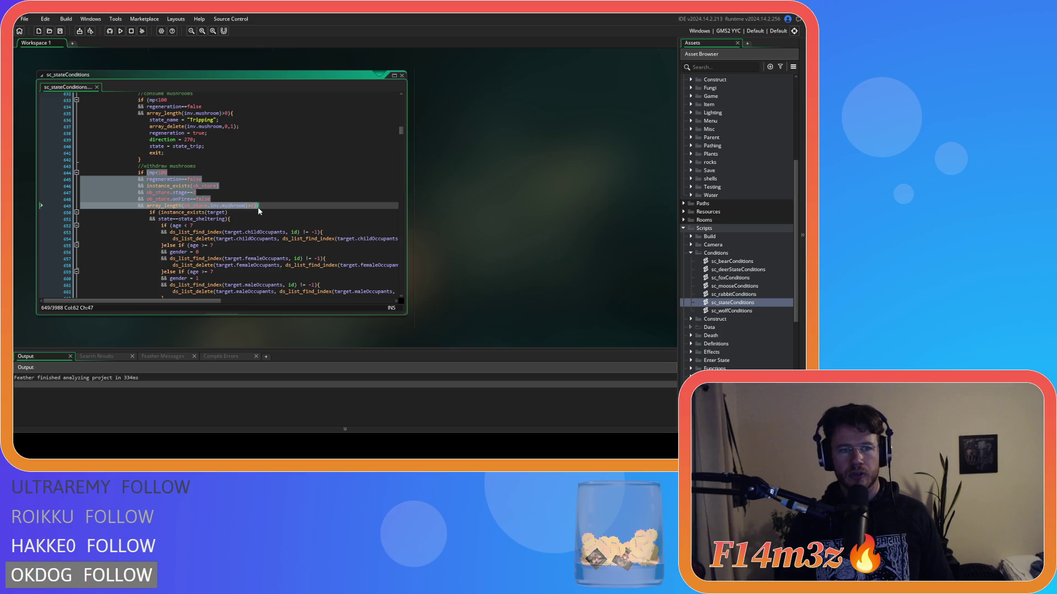
scroll(263, 207, "up", 3)
left_click_drag(168, 160, 194, 218)
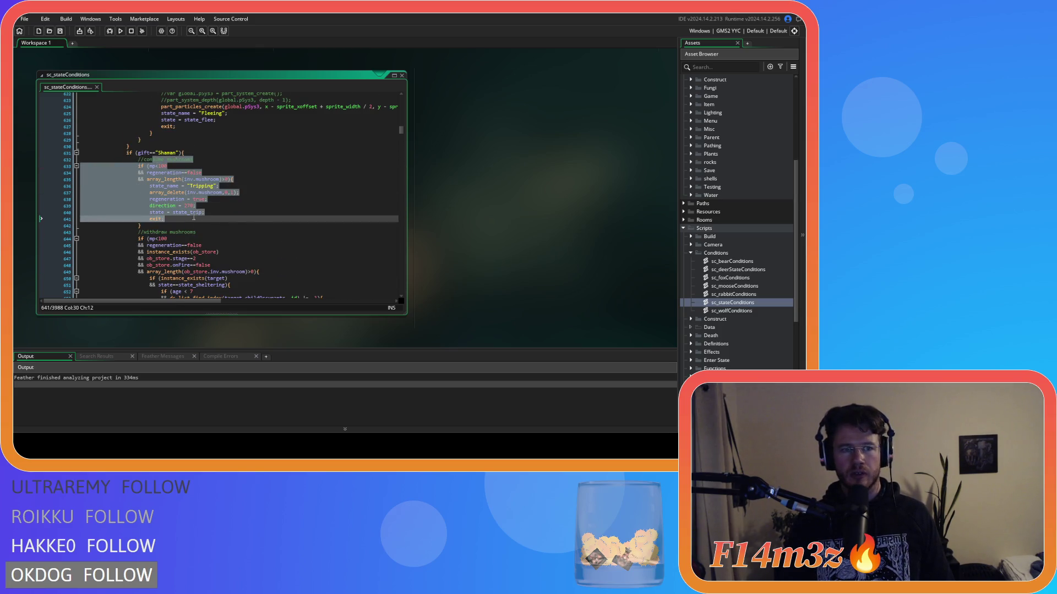
left_click(233, 179)
scroll(242, 184, "down", 15)
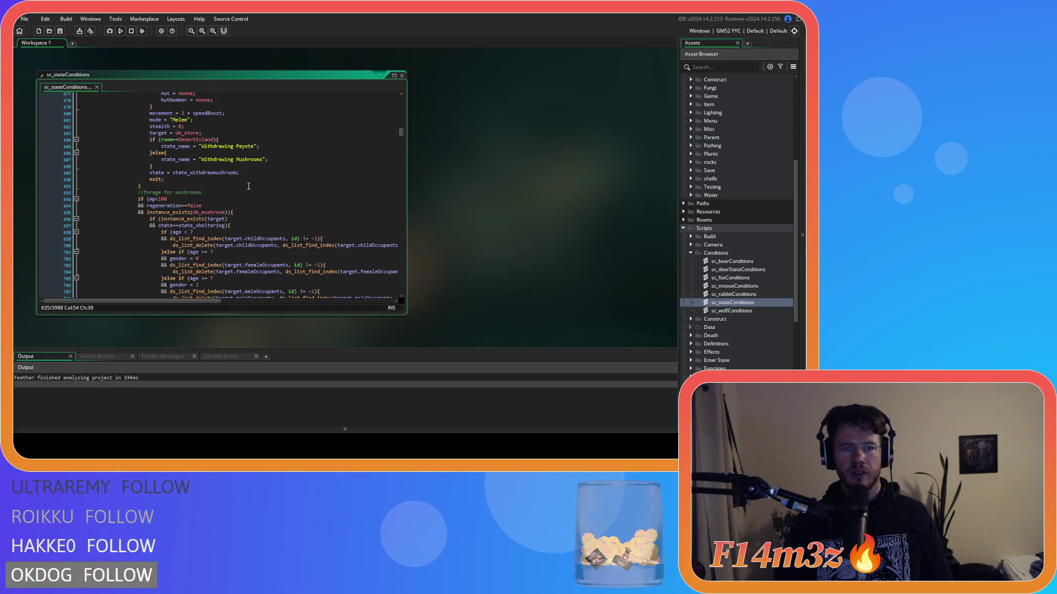
left_click_drag(156, 199, 199, 205)
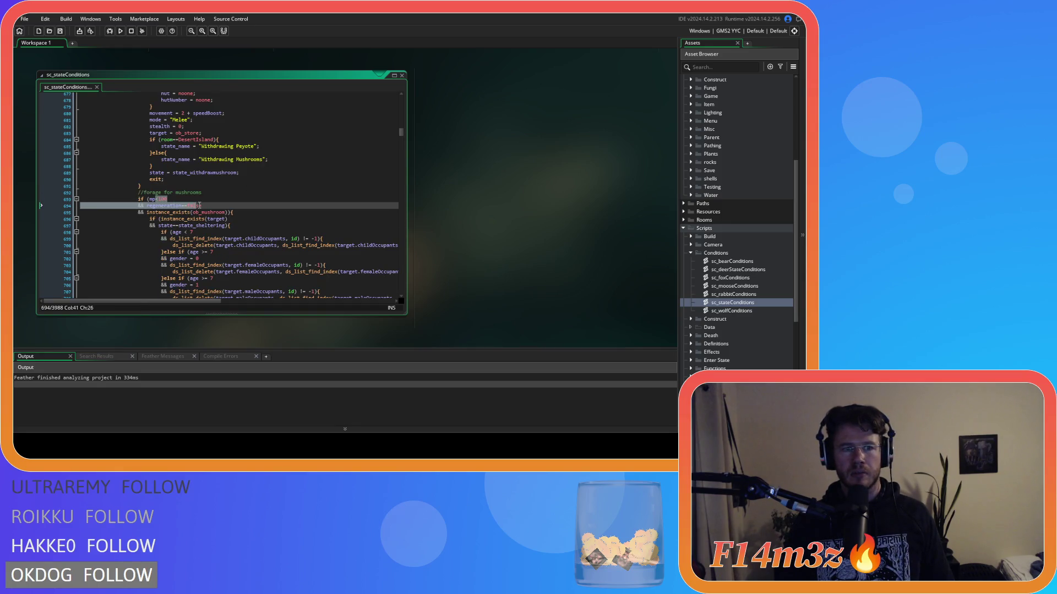
Add the missing closing bracket after instance_exists(target) in the forage check
left_click(227, 219)
type(")")
left_click(229, 213)
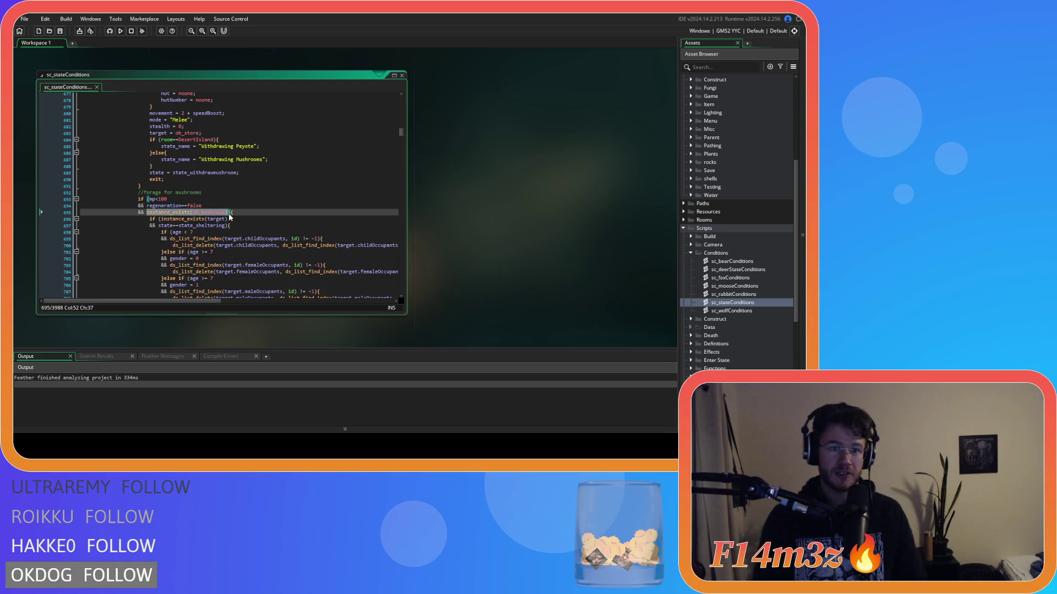
scroll(229, 216, "down", 10)
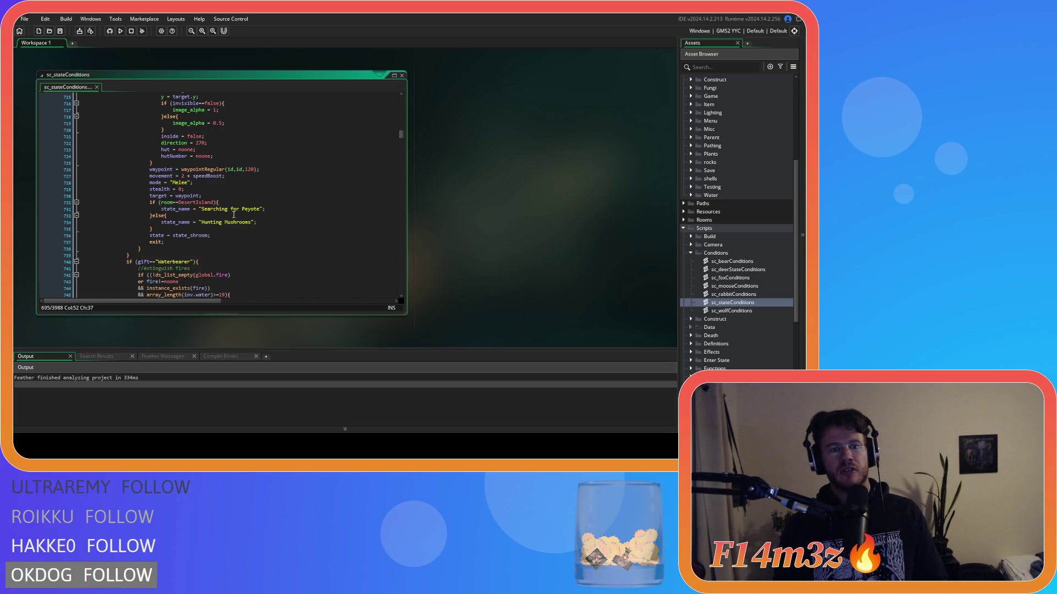
left_click(255, 235)
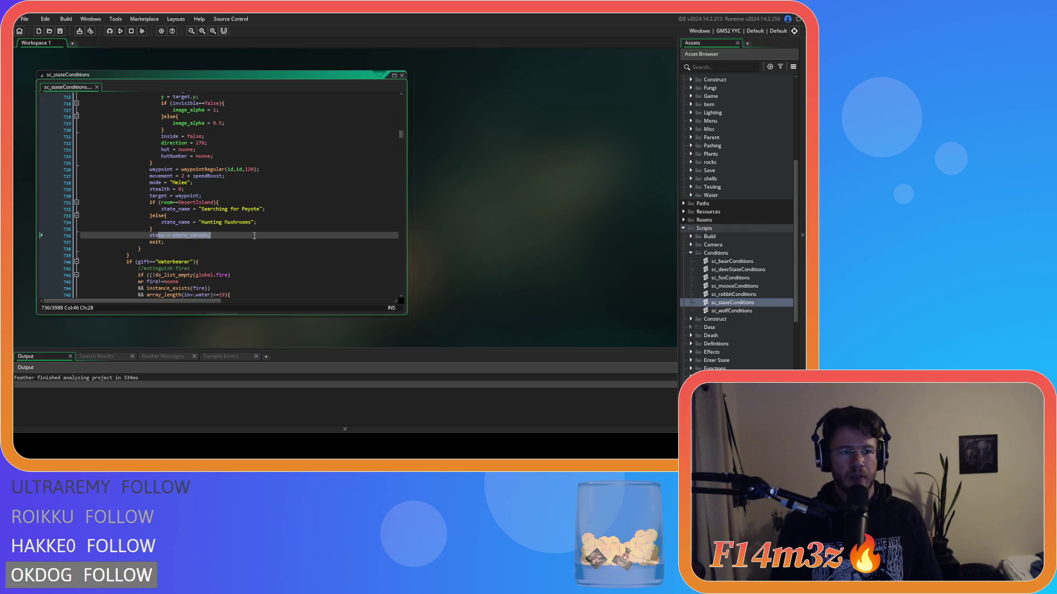
left_click(255, 235)
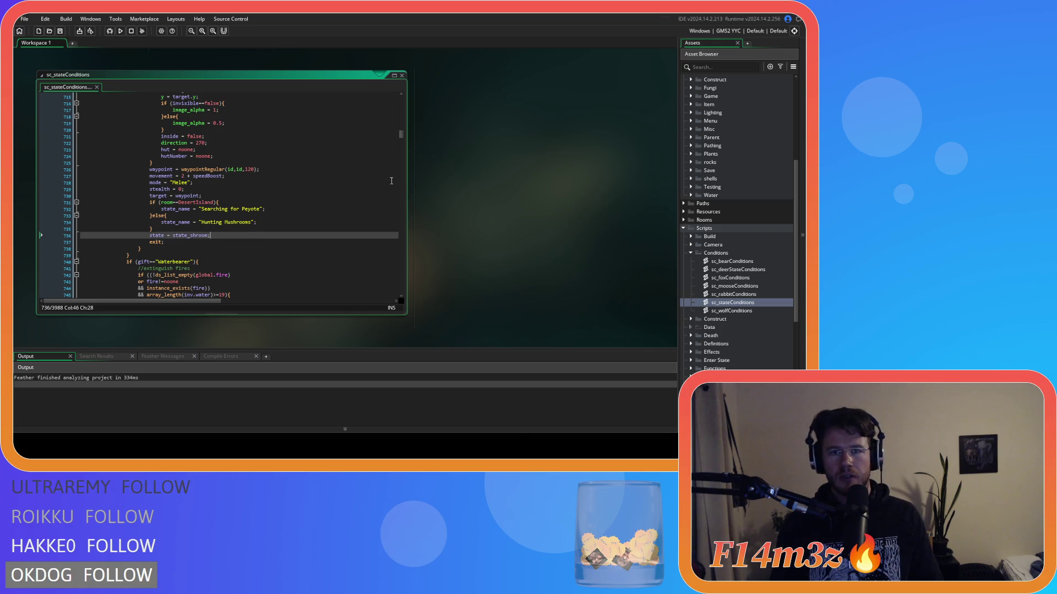
scroll(712, 231, "up", 5)
double_click(730, 213)
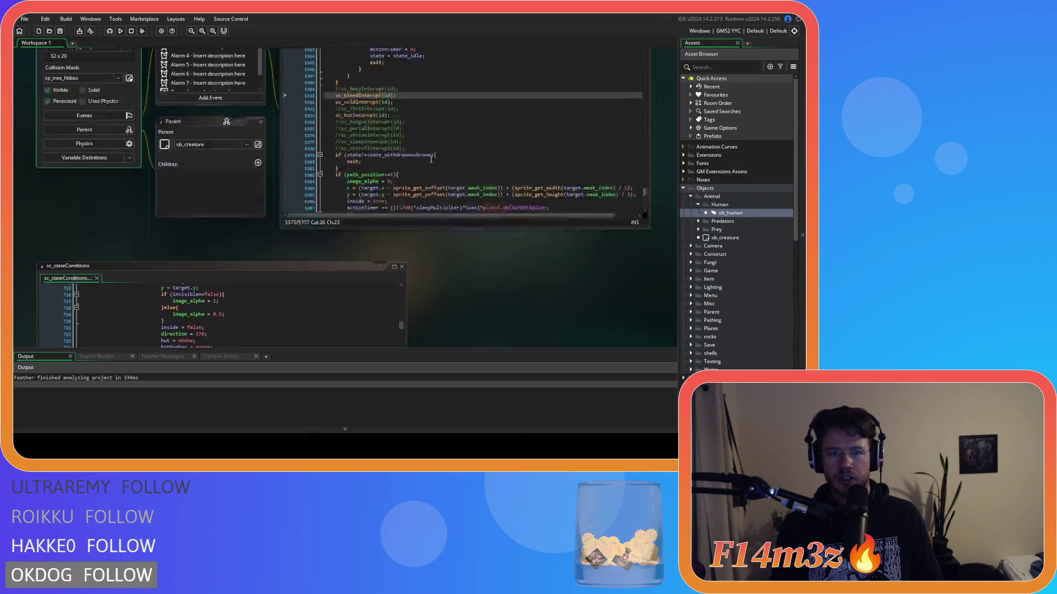
Find state_shroom in ob_human's Create code and comment out its portal interrupt call
key("ctrl+f")
type("state")
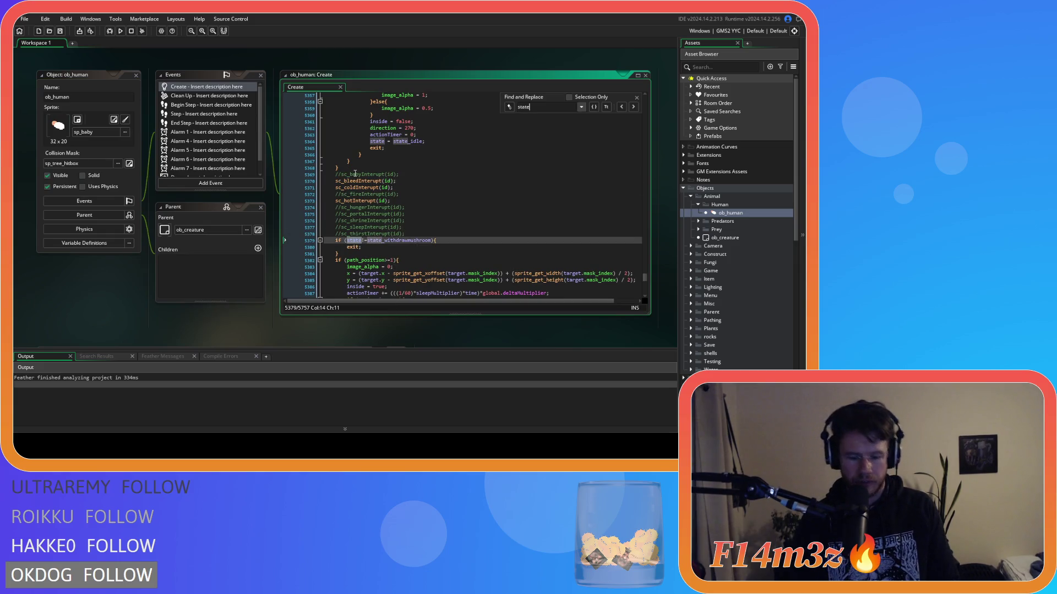
type("_shroom")
left_click(432, 178)
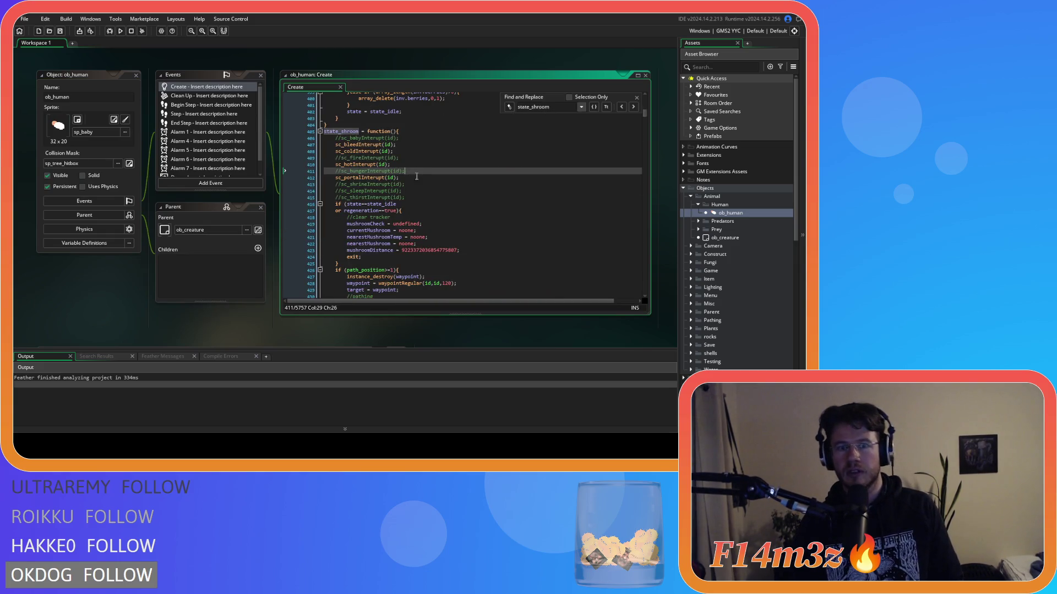
key("ctrl+k")
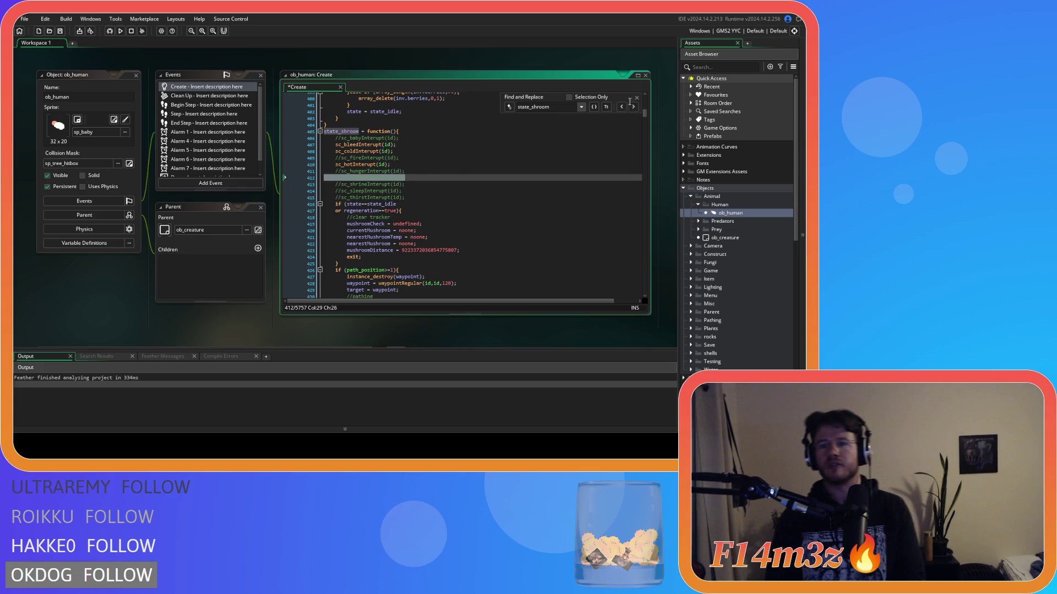
left_click(636, 97)
left_click(490, 189)
left_click(454, 184)
left_click(419, 176)
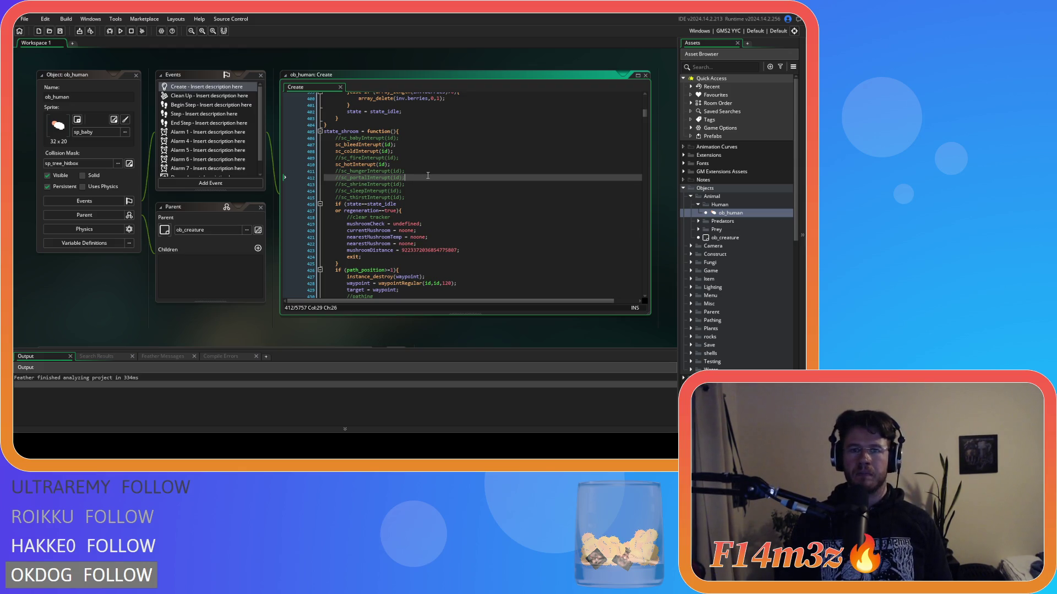
Comment out the next portal interrupt and an interrupt line in state_shroomDowntime
scroll(427, 175, "down", 15)
left_click(409, 219)
key("ctrl+k")
scroll(410, 219, "down", 10)
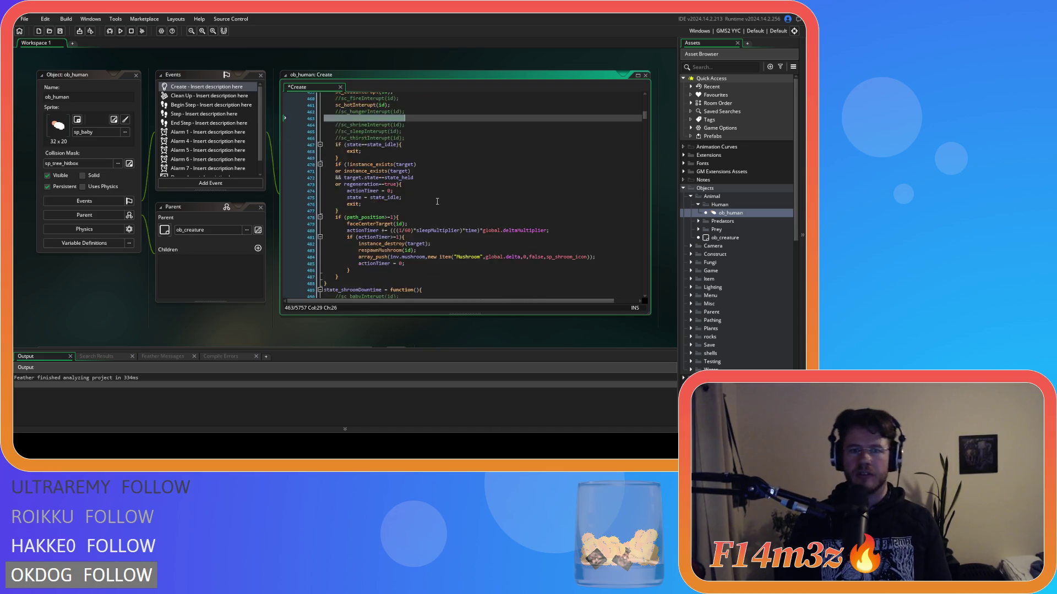
left_click(403, 149)
key("ctrl+k")
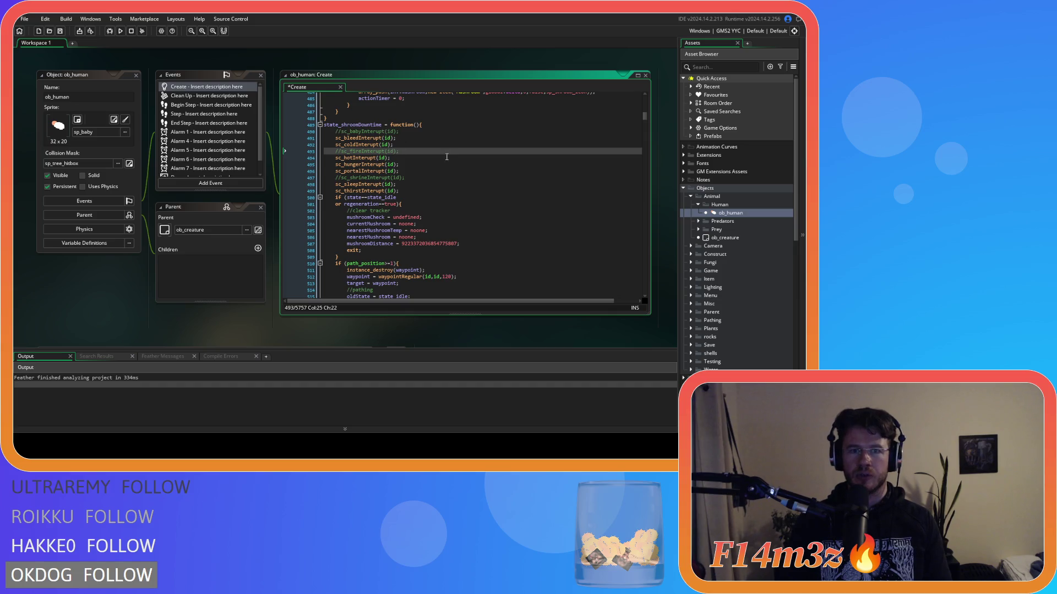
scroll(447, 157, "down", 13)
left_click(424, 231)
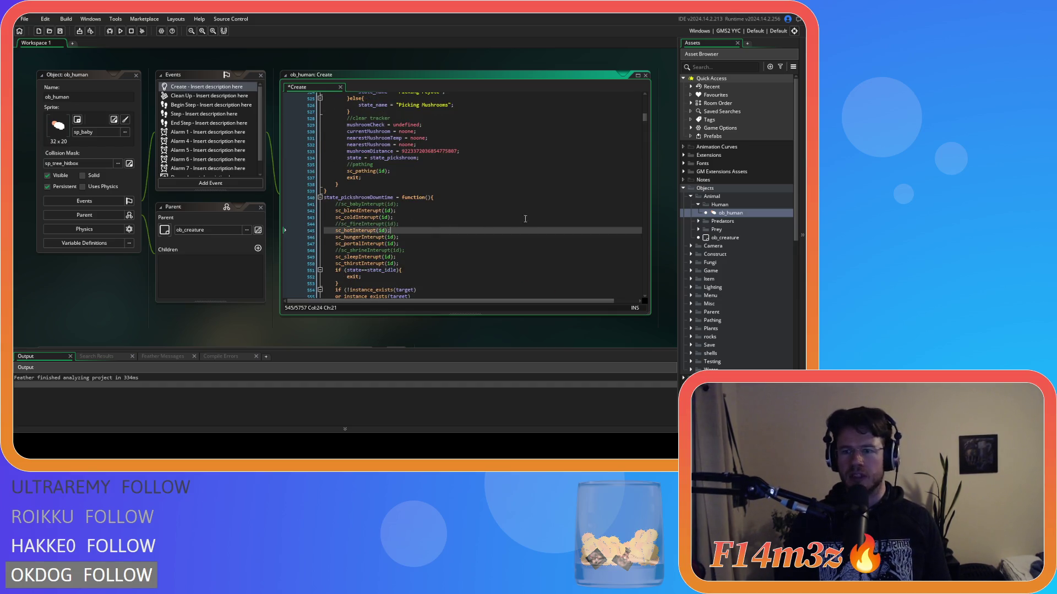
Reopen the sc_stateConditions script
key("F12")
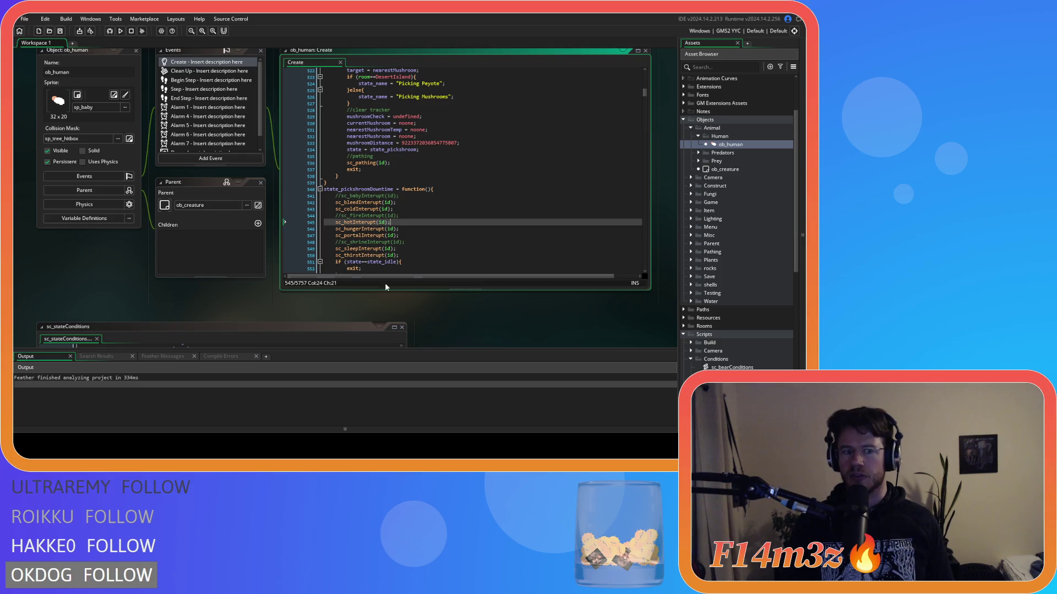
scroll(475, 326, "up", 1)
scroll(742, 251, "down", 5)
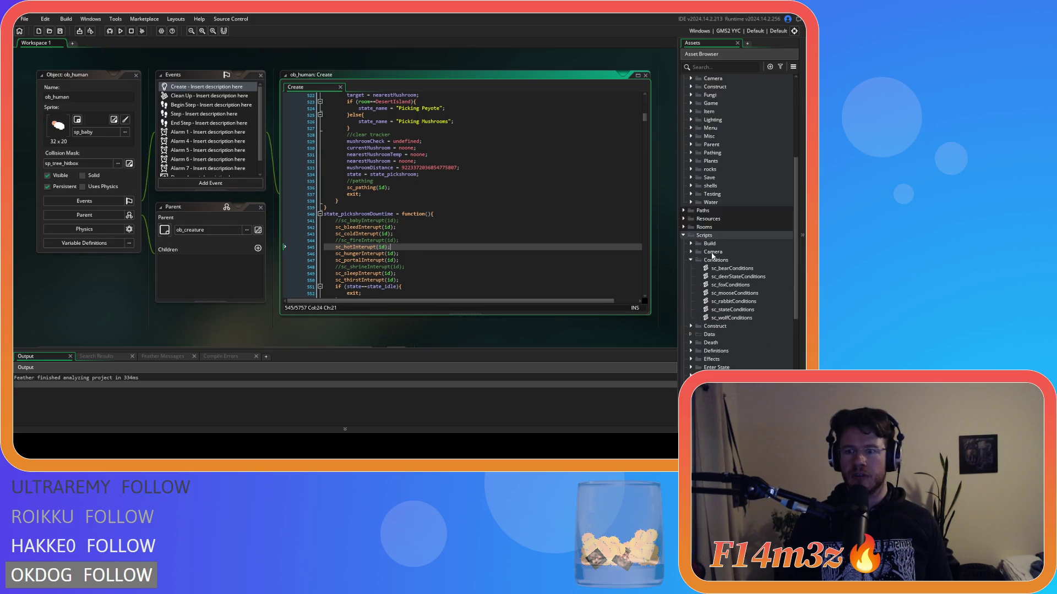
double_click(746, 246)
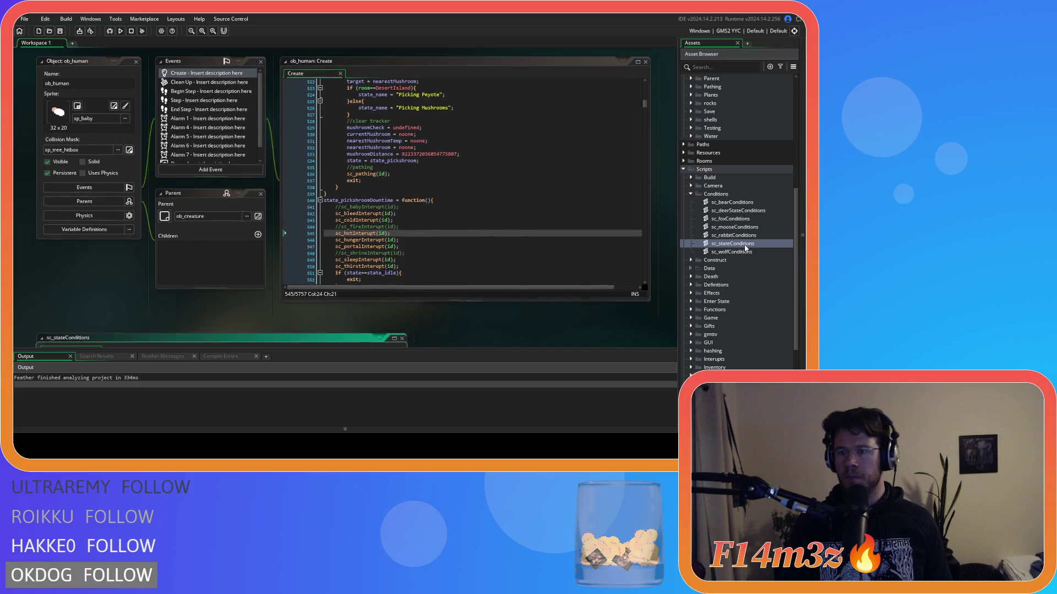
Search for state_shroom and step through the matches to line 1416
key("ctrl+f")
type("state")
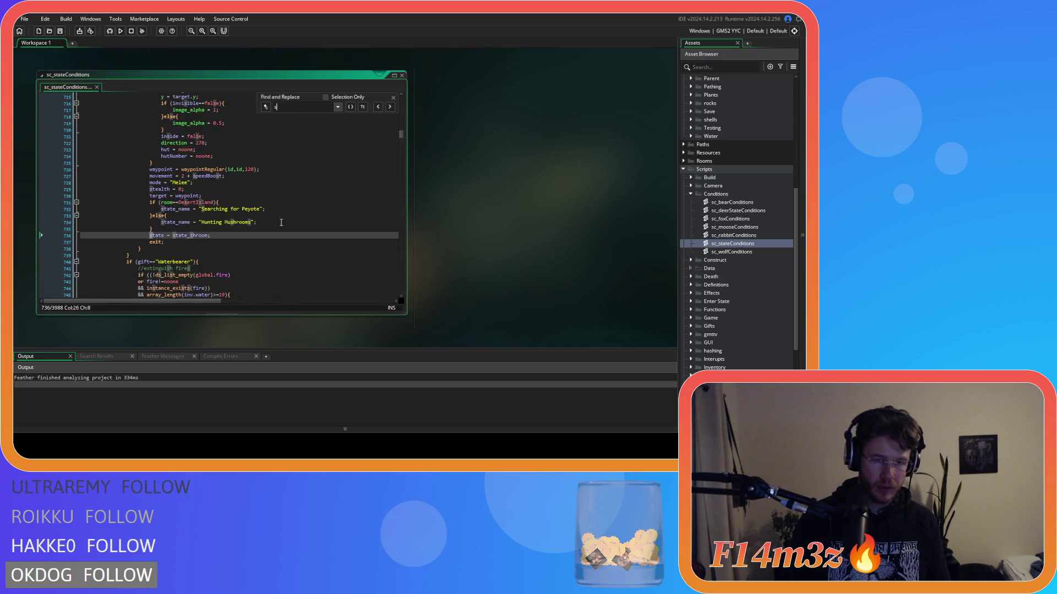
type("_shroom")
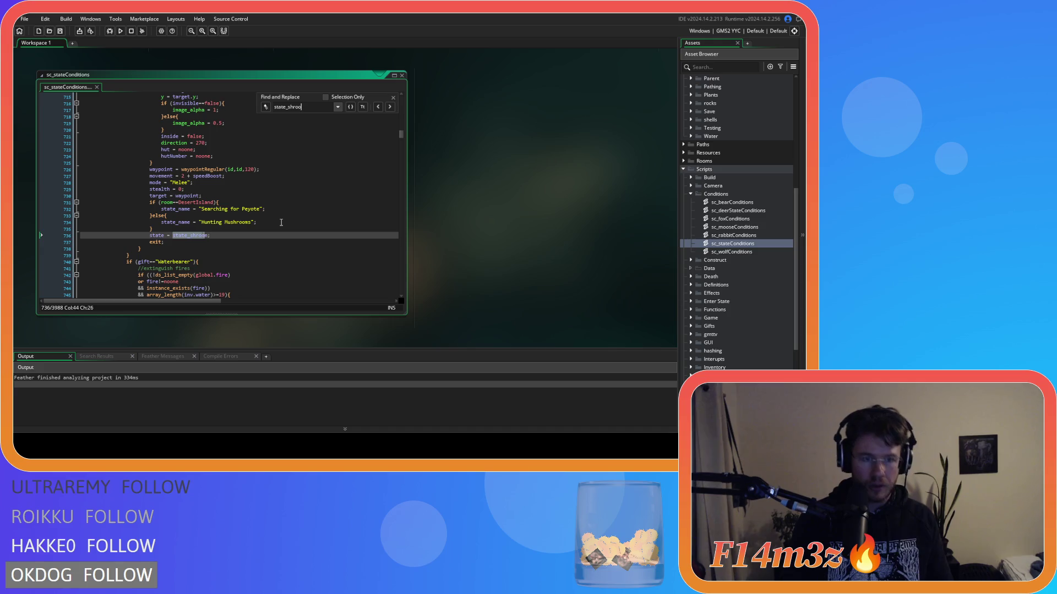
scroll(300, 214, "up", 6)
scroll(312, 211, "up", 2)
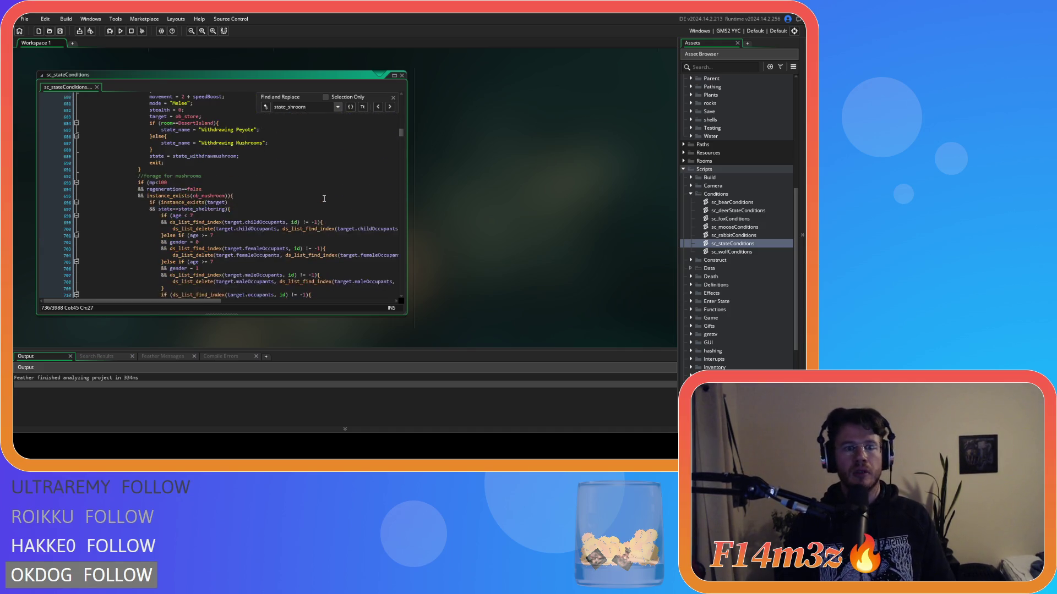
scroll(323, 195, "down", 6)
left_click(389, 107)
left_click(388, 106)
left_click(388, 106)
left_click(389, 106)
left_click(393, 97)
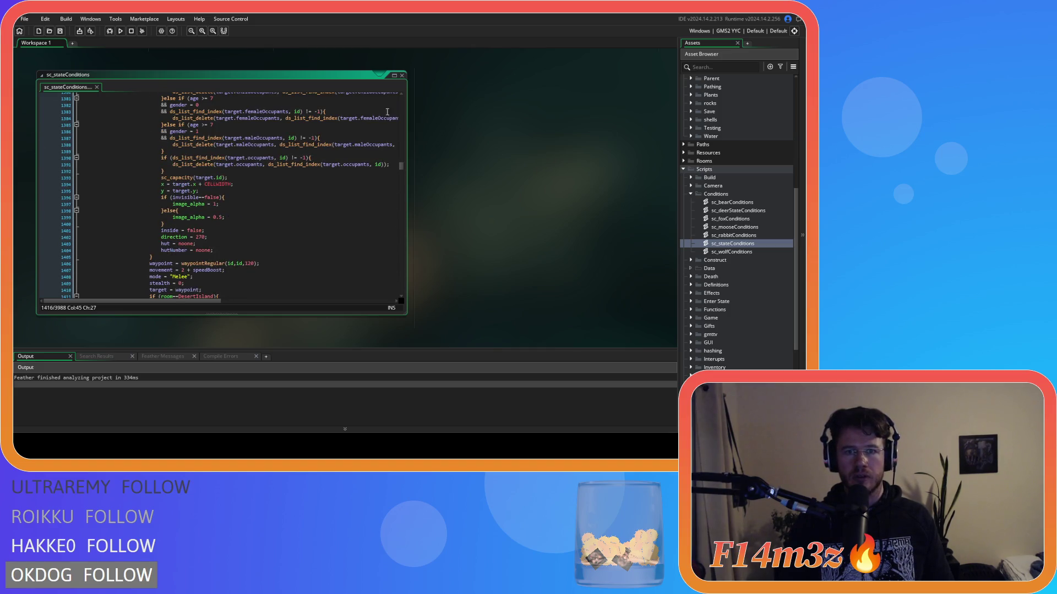
scroll(224, 210, "down", 4)
Rename that assignment to state_shroomDowntime and save the script
left_click(204, 248)
type("Downtime;")
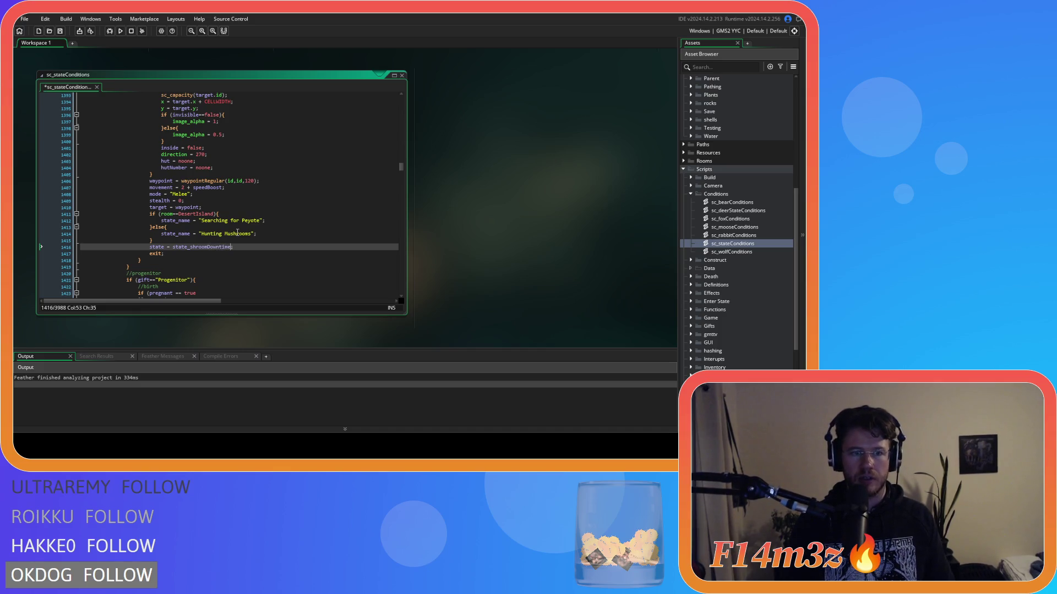
scroll(238, 233, "up", 14)
left_click(252, 210)
key("ctrl+s")
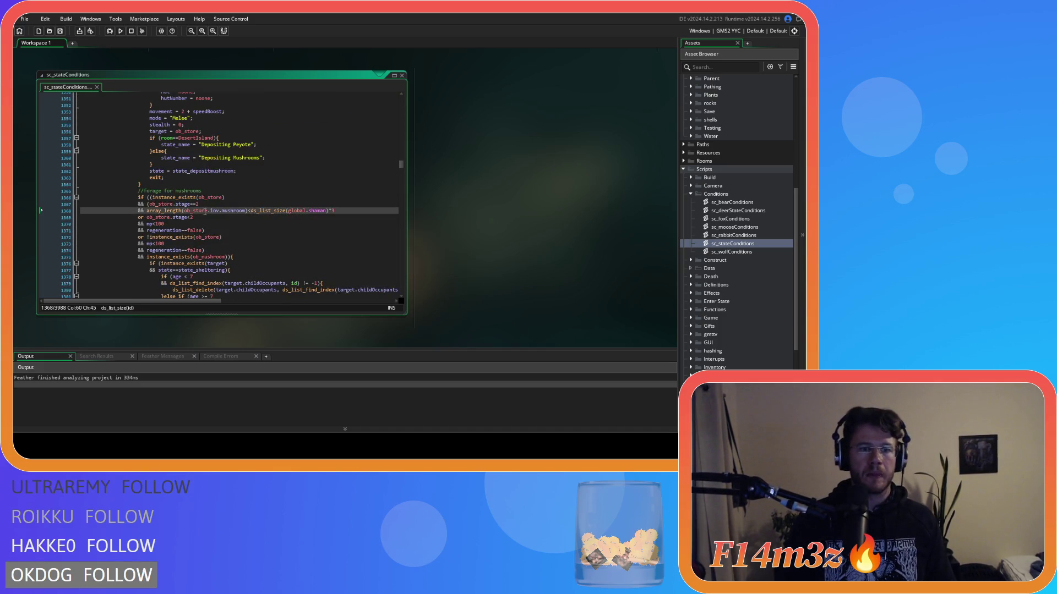
Review the shaman mushroom foraging conditions around the ob_store stage check and mushroom count
left_click(198, 237)
left_click(189, 264)
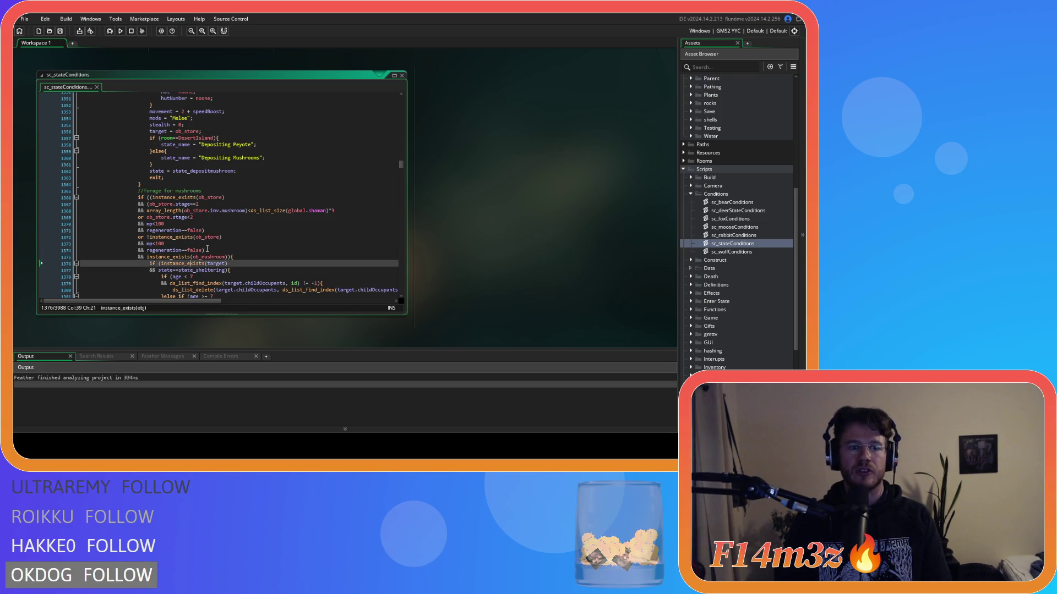
left_click(207, 250)
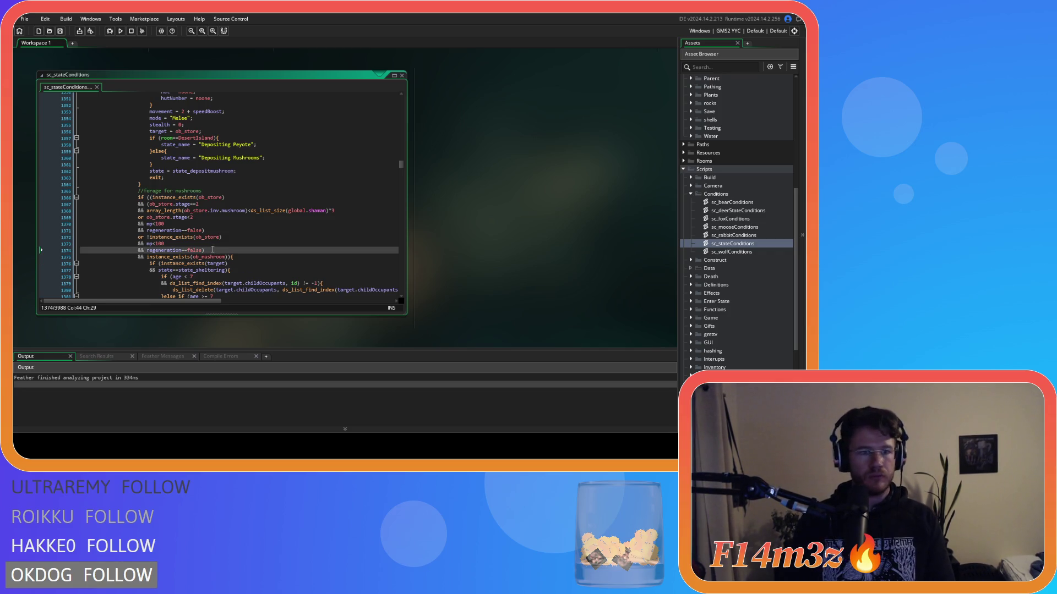
key("Left")
left_click(240, 198)
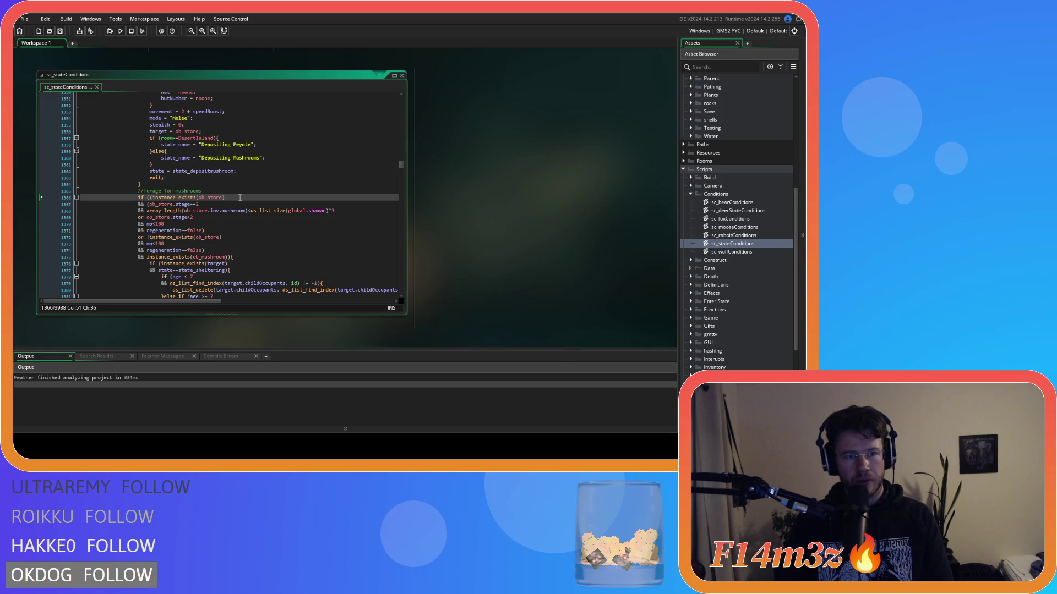
left_click(239, 210)
key("Up")
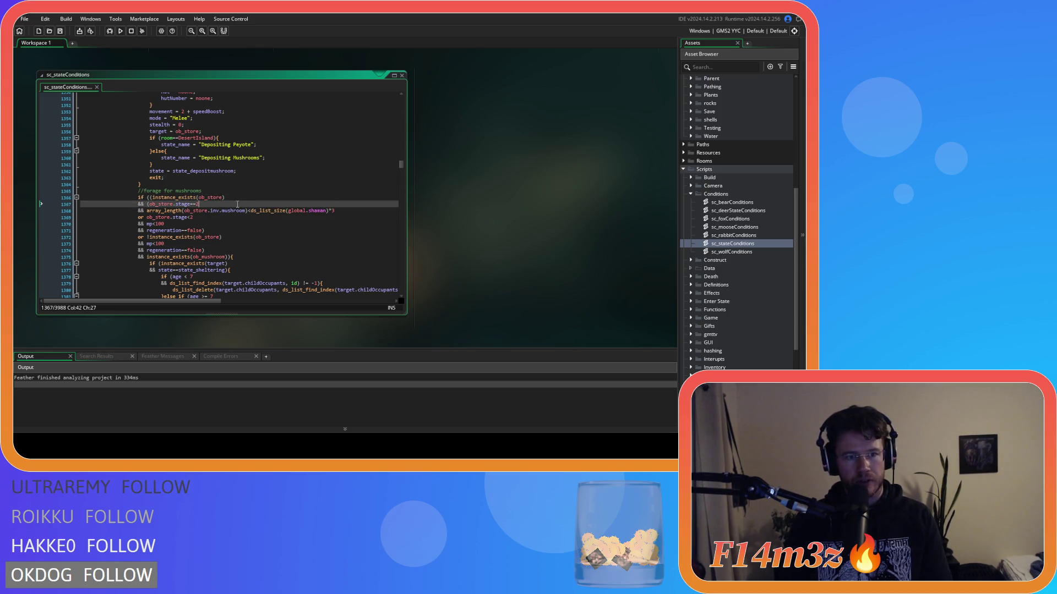
left_click(244, 211)
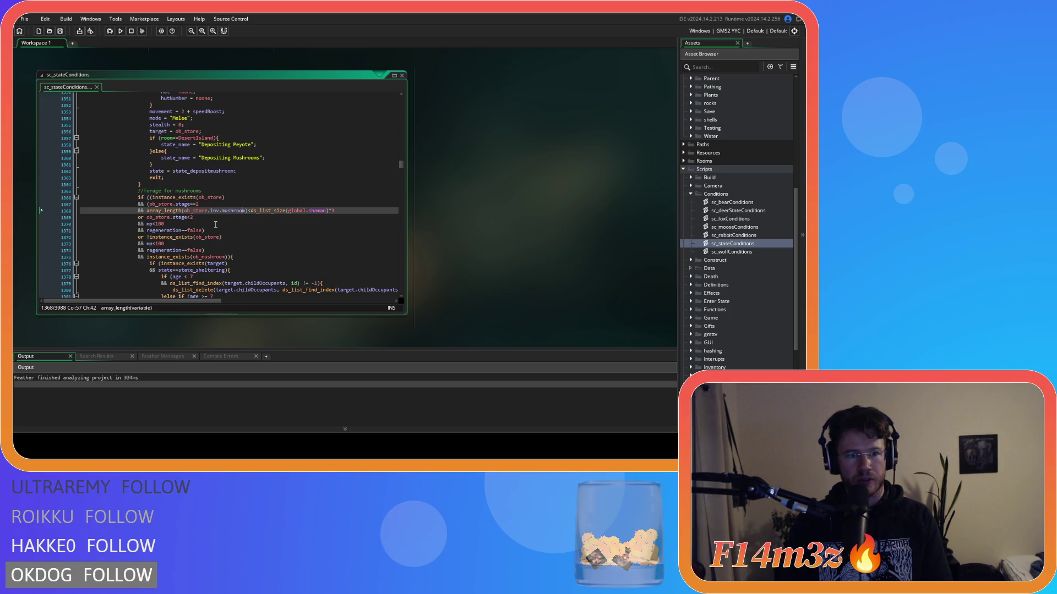
Remove the extra opening and closing brackets around the ob_store condition lines
left_click(151, 197)
key("Left")
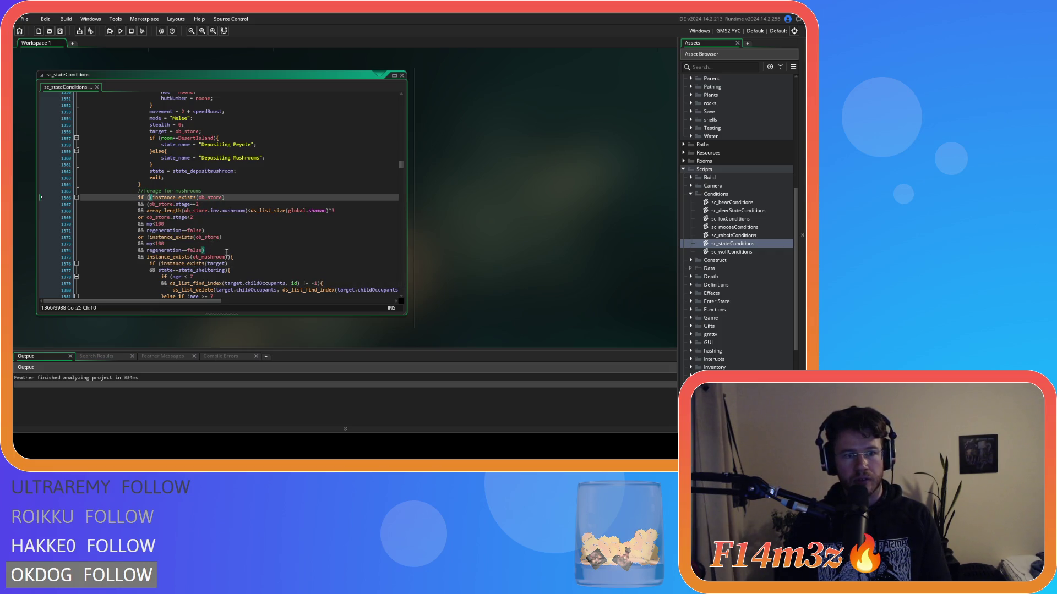
key("Delete")
left_click(225, 247)
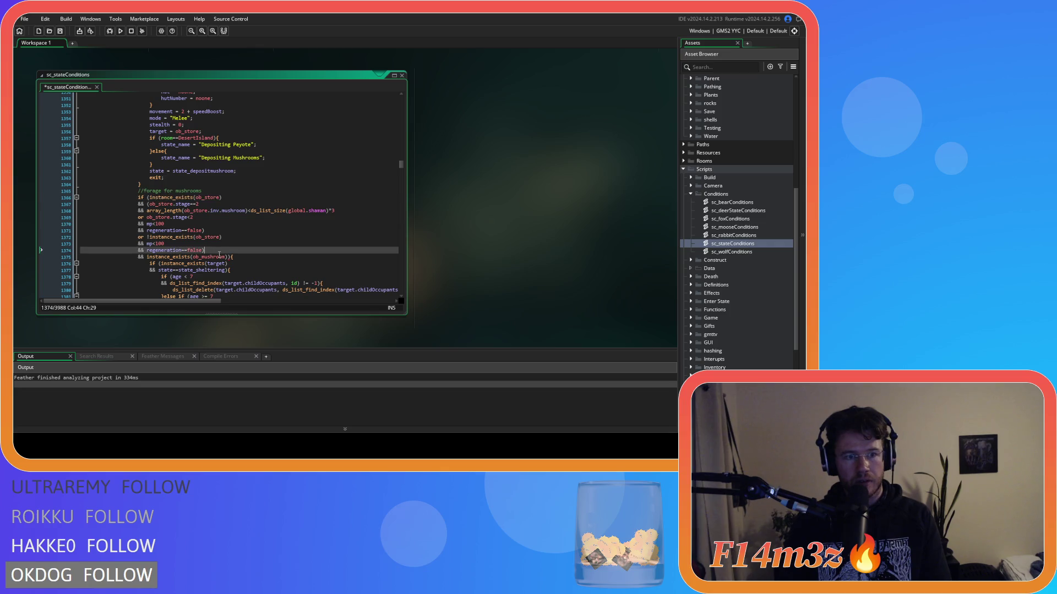
key("ctrl+z")
left_click(216, 250)
key("BackSpace")
left_click(150, 197)
key("Delete")
Delete the alternative ob_store condition lines 1369–1374 below the ob_mushroom check
left_click_drag(202, 250, 68, 219)
key("BackSpace")
key("BackSpace")
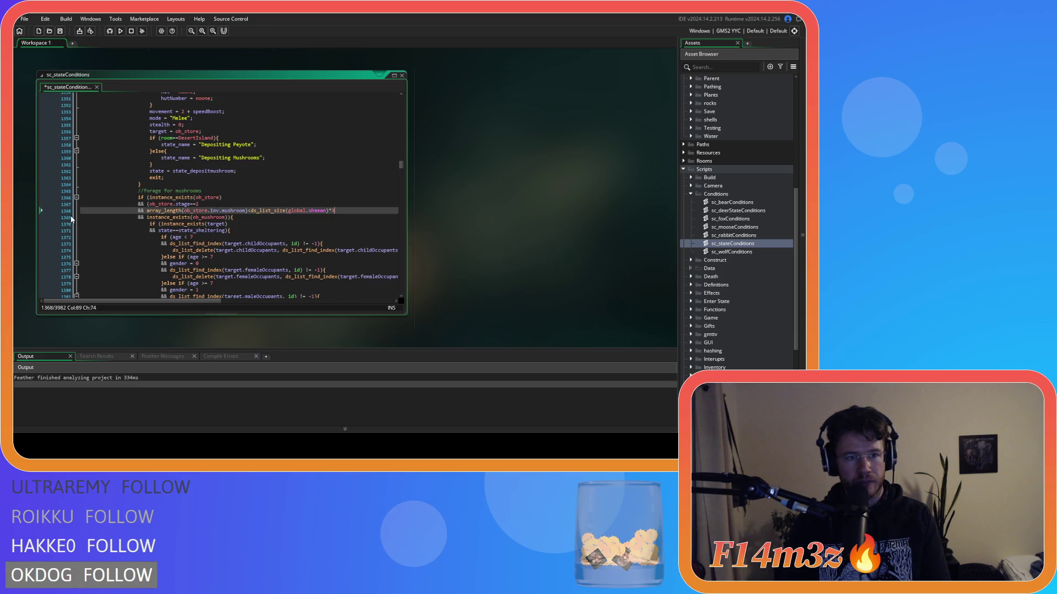
left_click(242, 218)
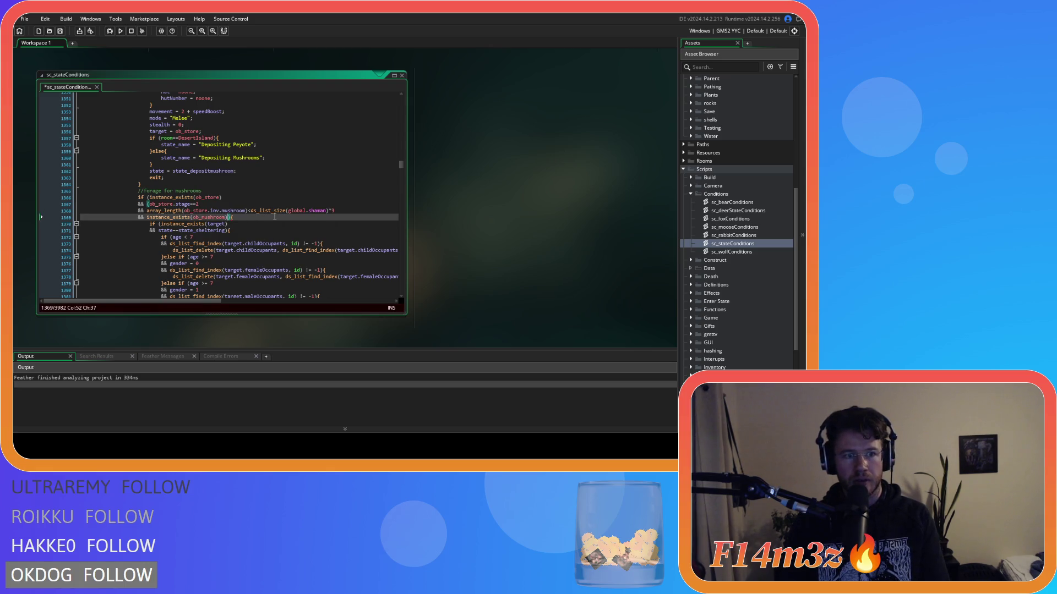
left_click(258, 216)
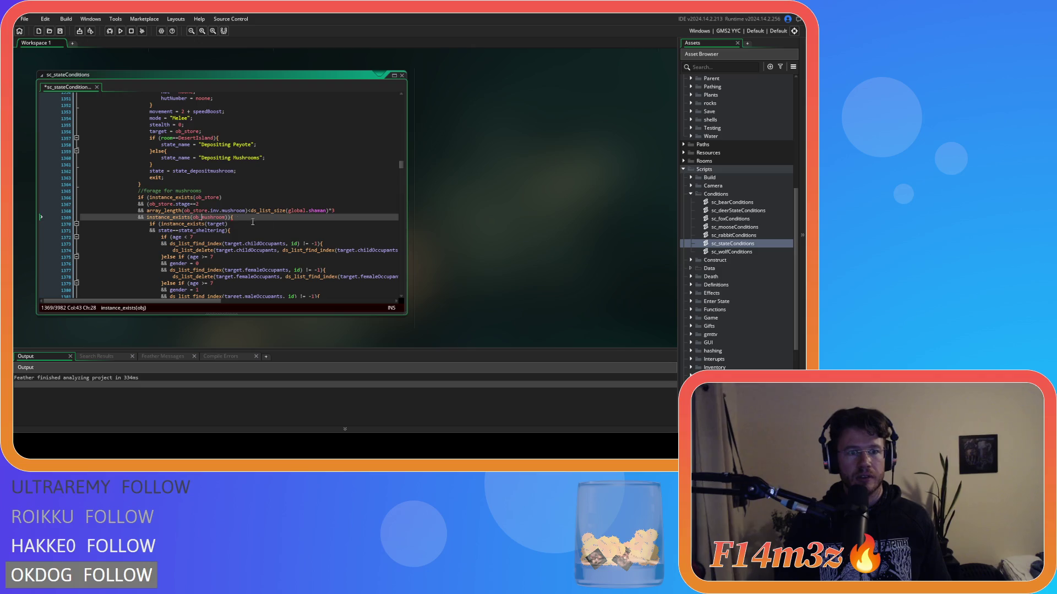
key("Home")
key("Return")
key("Up")
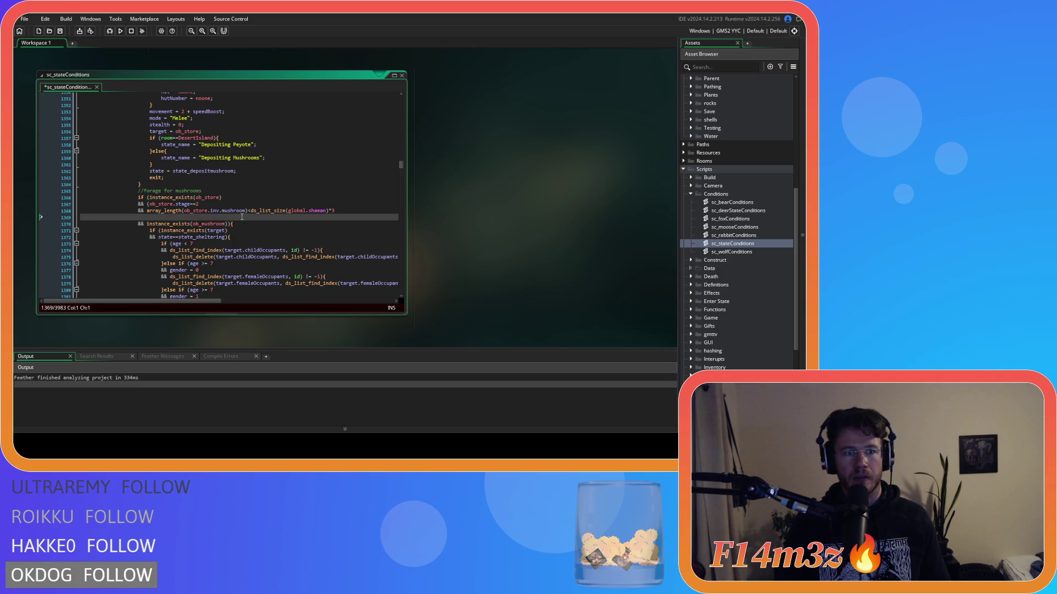
key("BackSpace")
Delete the stray parenthesis before ob_store.stage==2 and save the script
left_click(149, 204)
key("BackSpace")
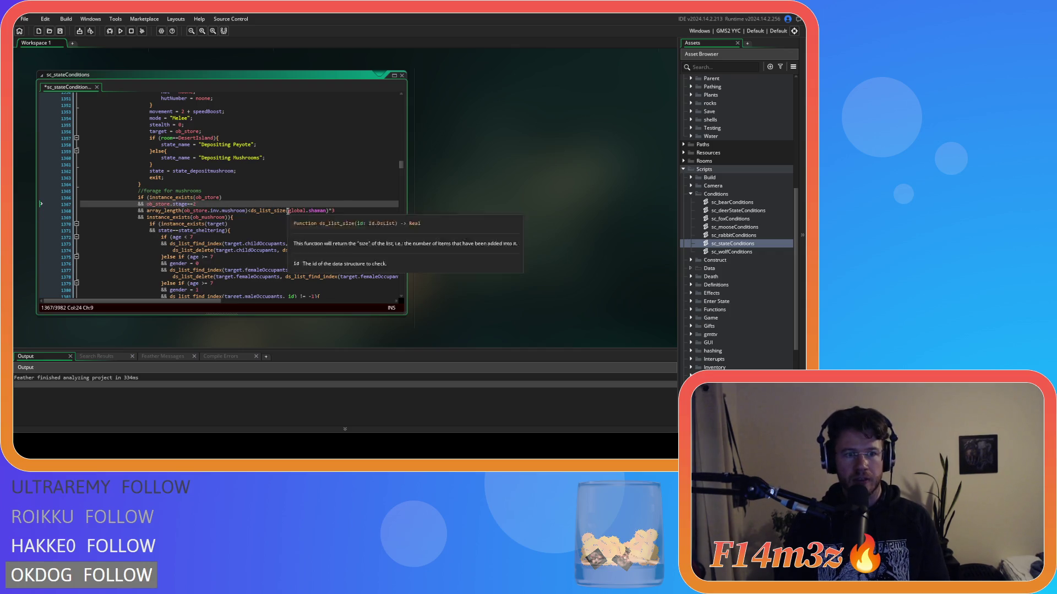
key("ctrl+s")
Check the ob_store existence, mushroom inventory length and target existence lines
left_click(227, 196)
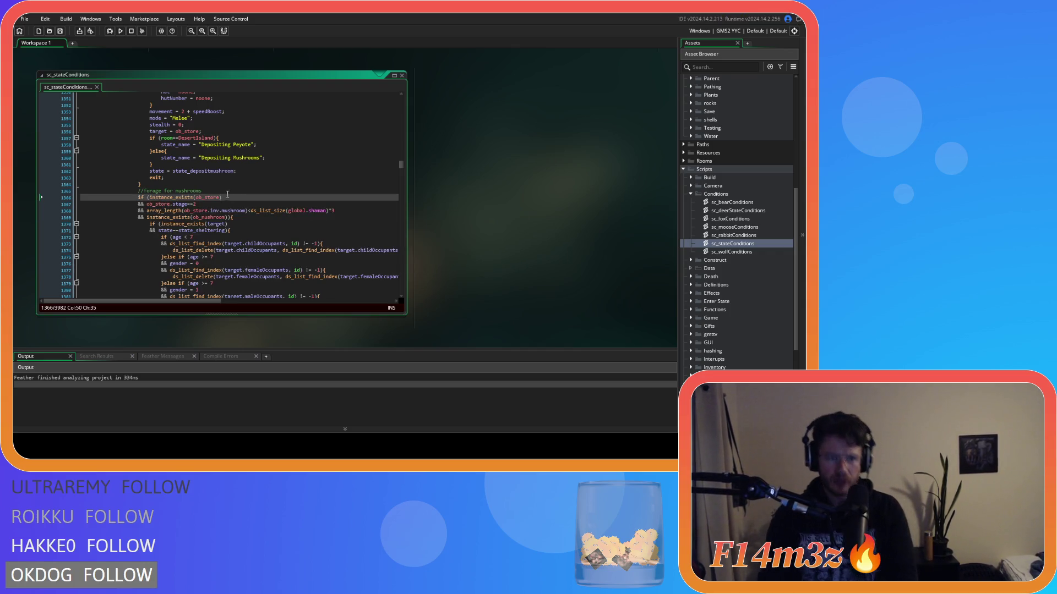
key("Down")
left_click(246, 210)
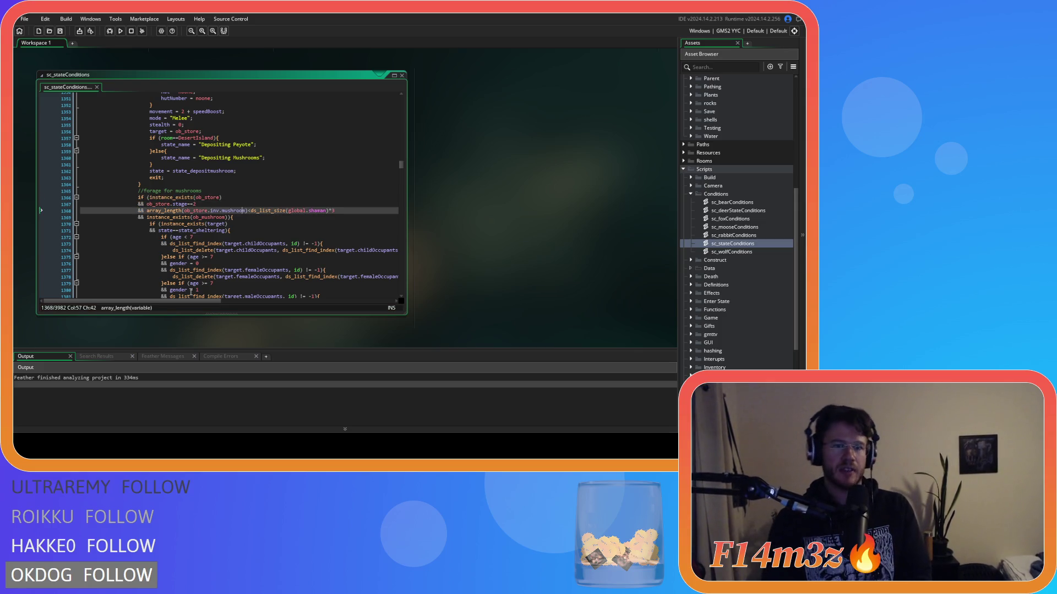
left_click_drag(168, 224, 229, 219)
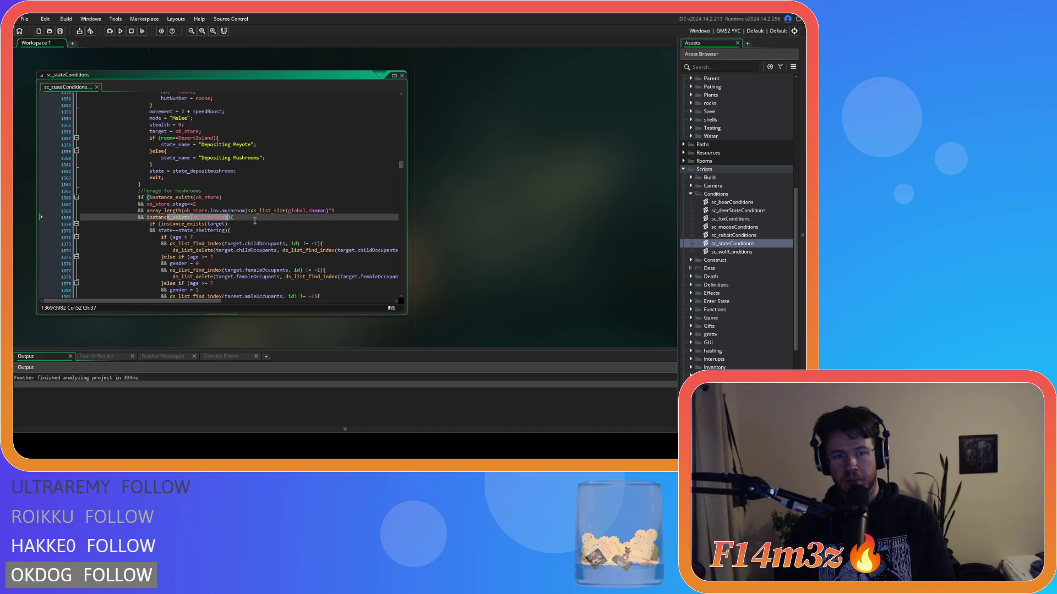
key("Down")
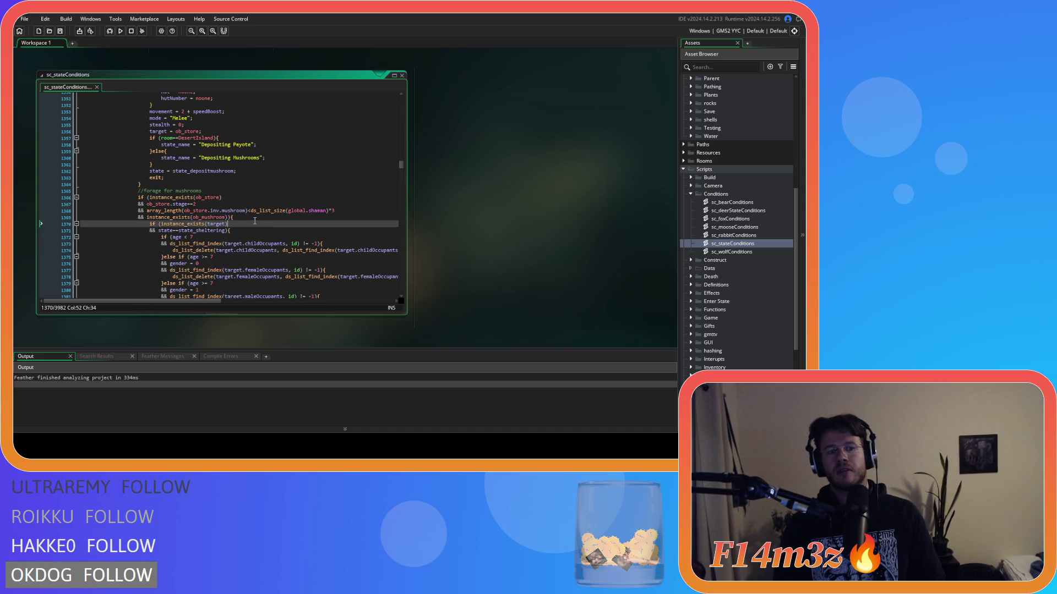
Scan the foraging block to its closing brace and back to the ob_store onFire condition
scroll(255, 220, "up", 15)
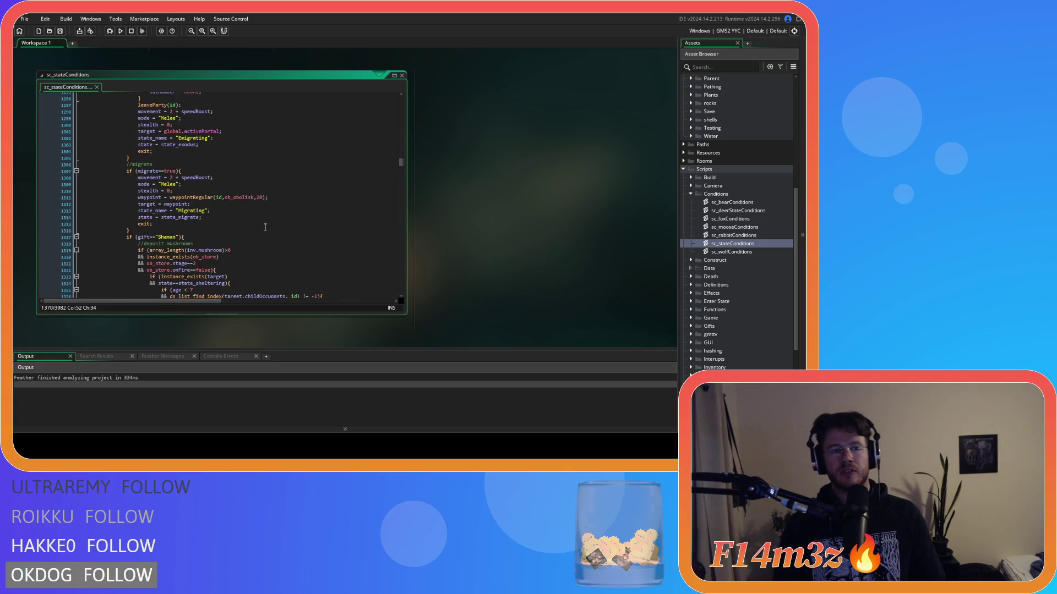
scroll(264, 226, "down", 20)
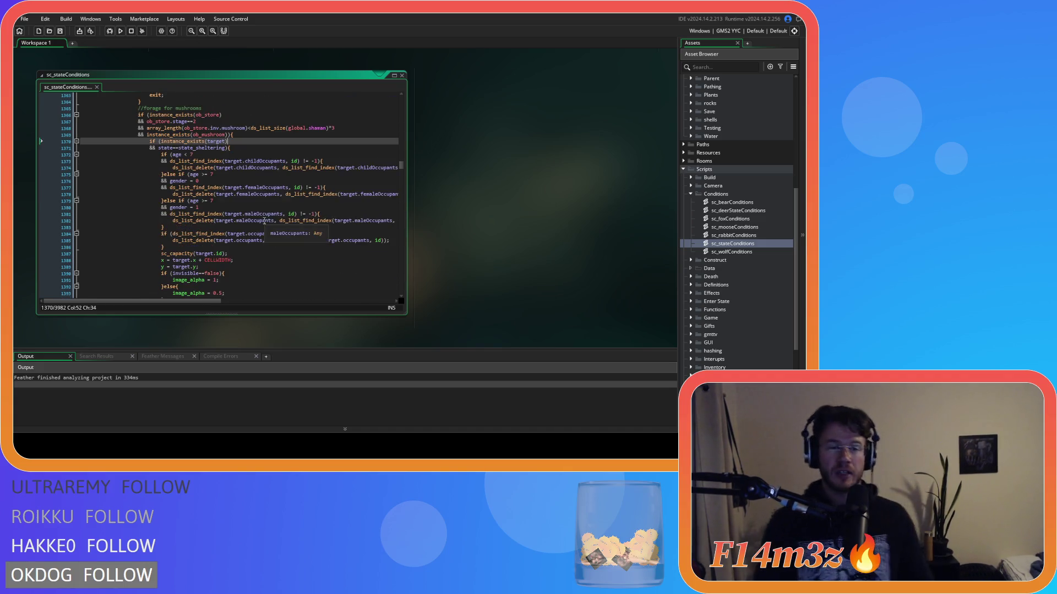
scroll(264, 221, "down", 4)
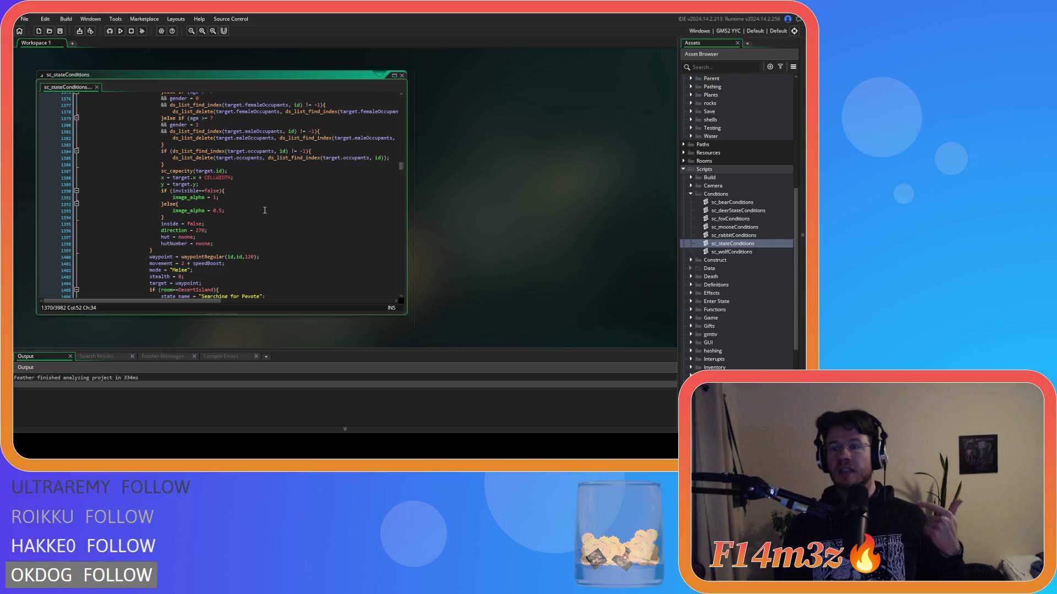
scroll(262, 207, "down", 8)
scroll(261, 220, "up", 5)
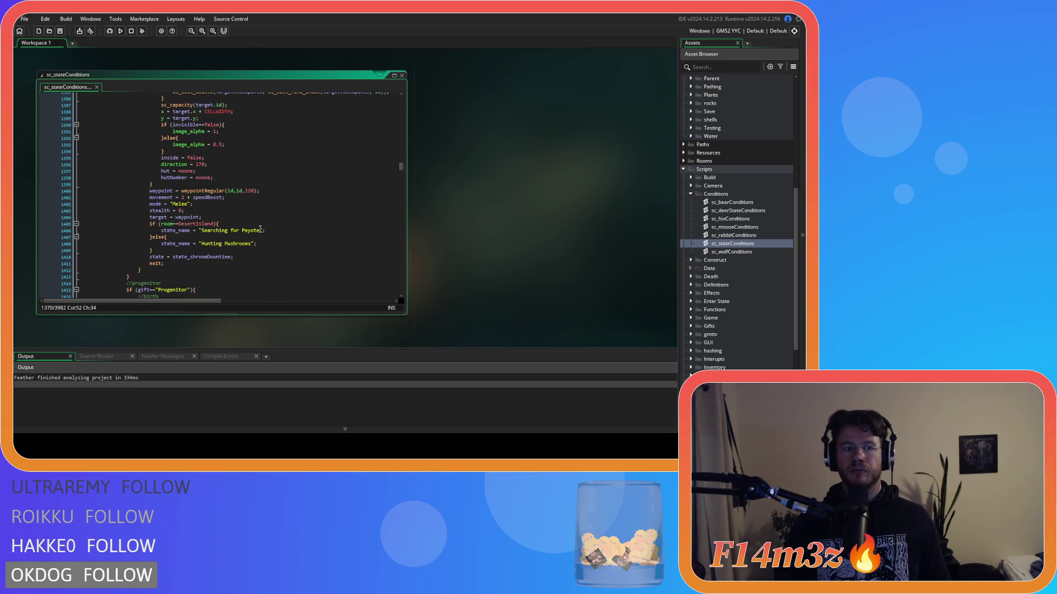
scroll(260, 229, "down", 1)
left_click(130, 260)
scroll(262, 227, "up", 15)
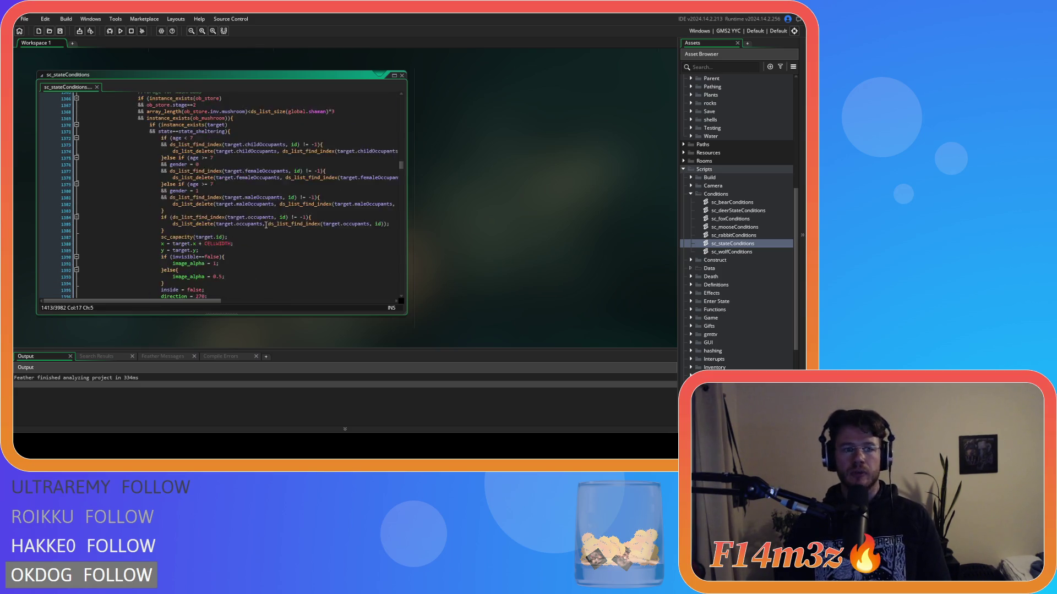
scroll(263, 227, "up", 5)
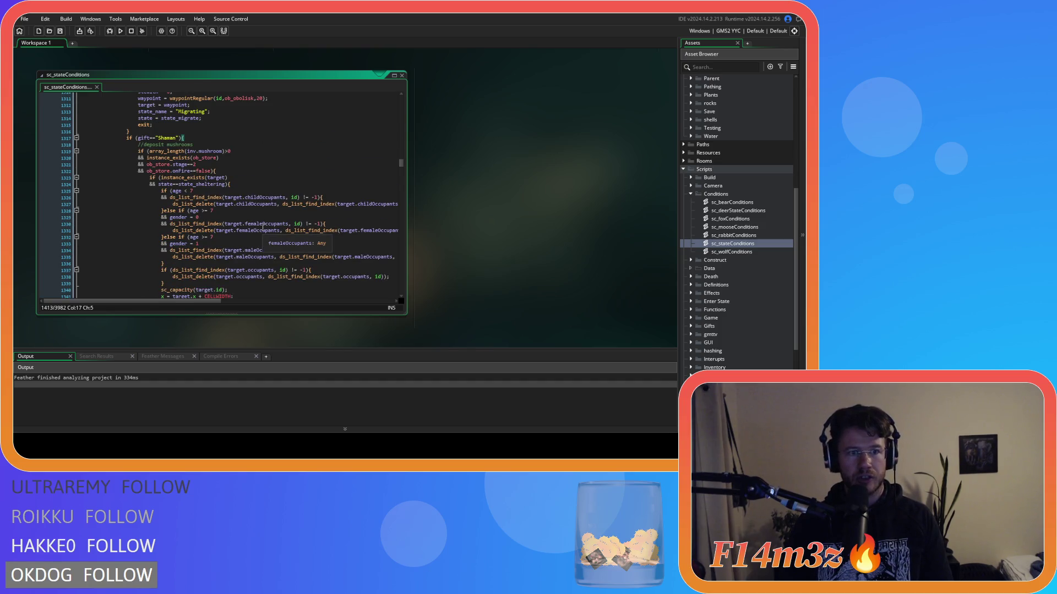
left_click(245, 173)
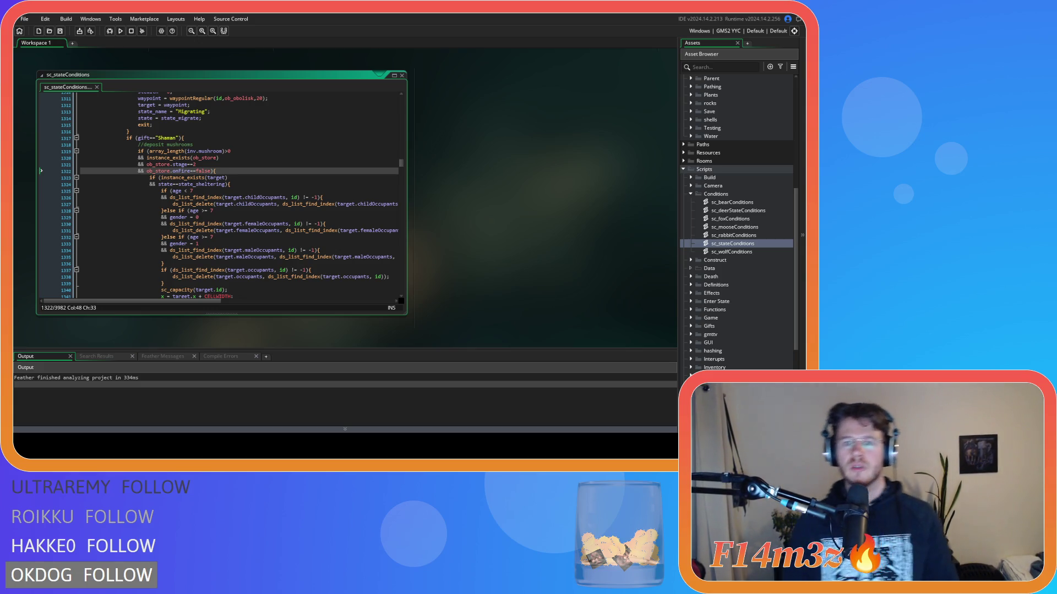
key("Down")
key("Down")
key("Down")
key("Up")
key("Up")
key("Up")
key("Up")
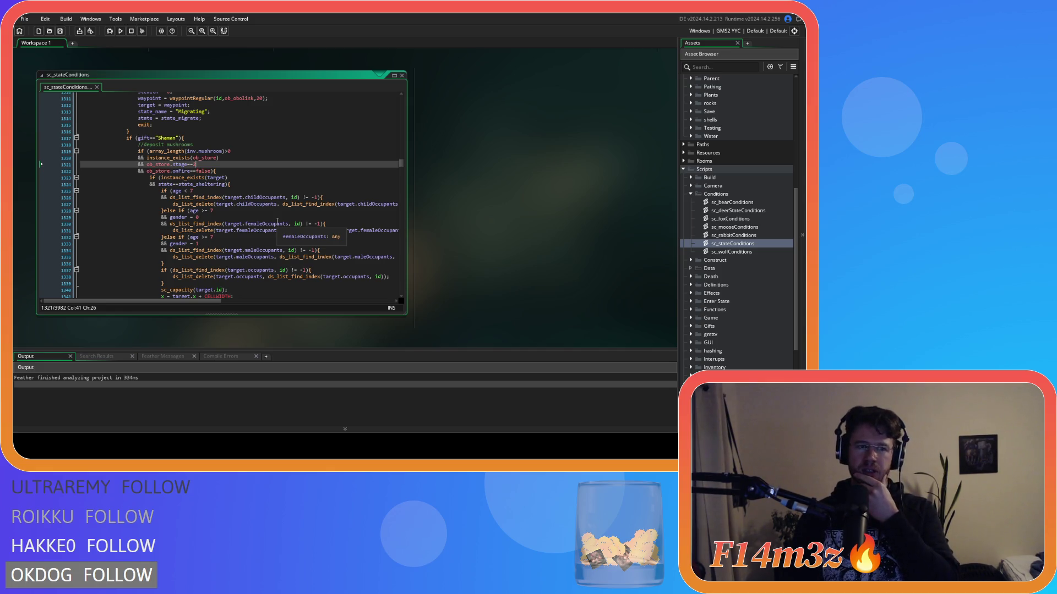
scroll(277, 221, "down", 15)
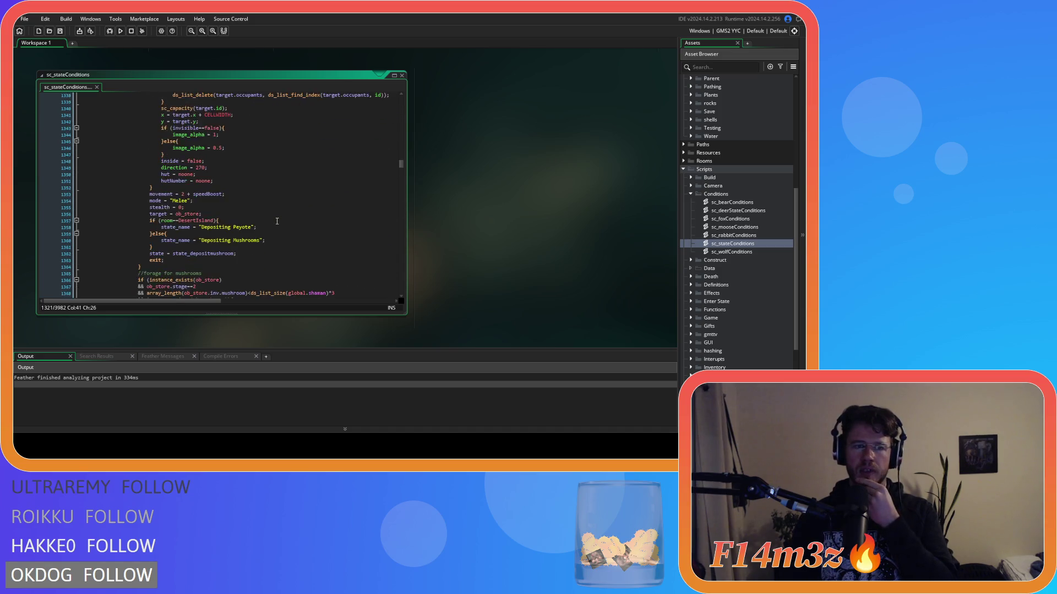
scroll(277, 221, "down", 8)
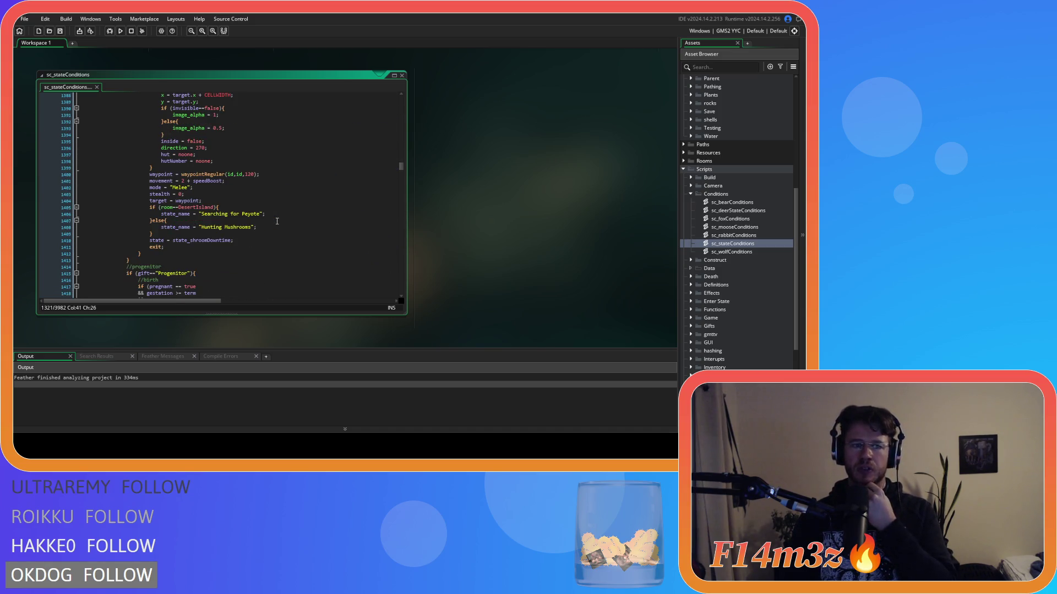
left_click(128, 261)
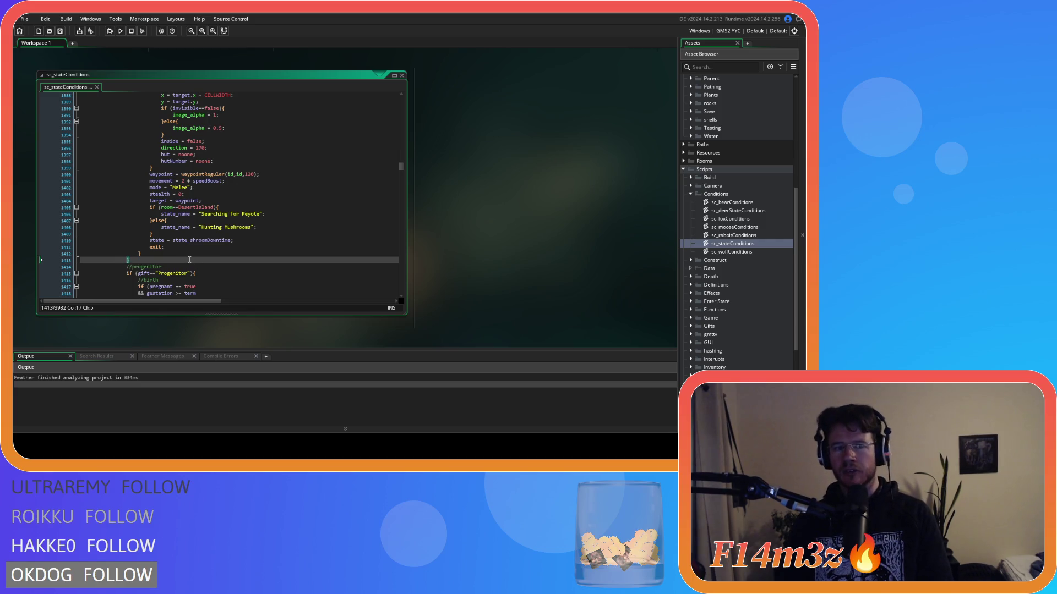
key("shift+Up")
key("shift+Up")
key("shift+Up")
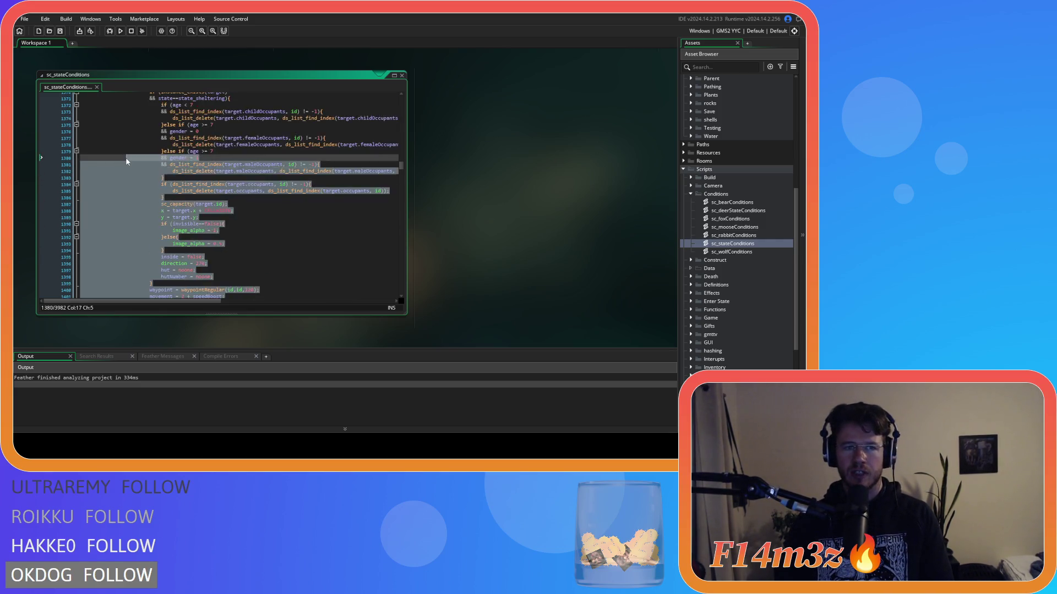
key("shift+Up")
key("shift+Up")
key("shift+Up")
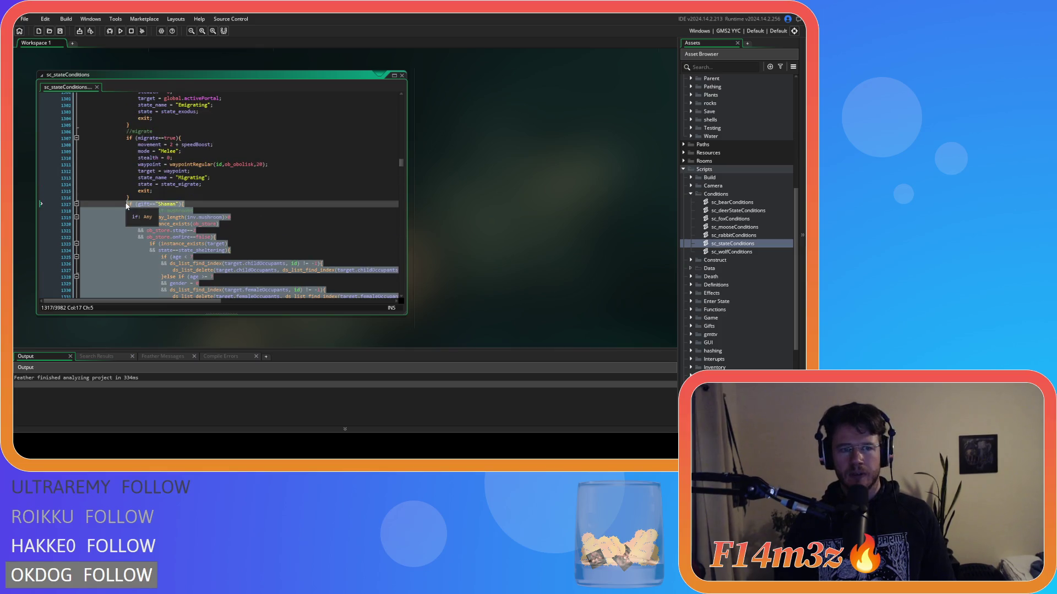
left_click(225, 263)
left_click(248, 231)
left_click(246, 221)
scroll(246, 220, "down", 2)
key("Up")
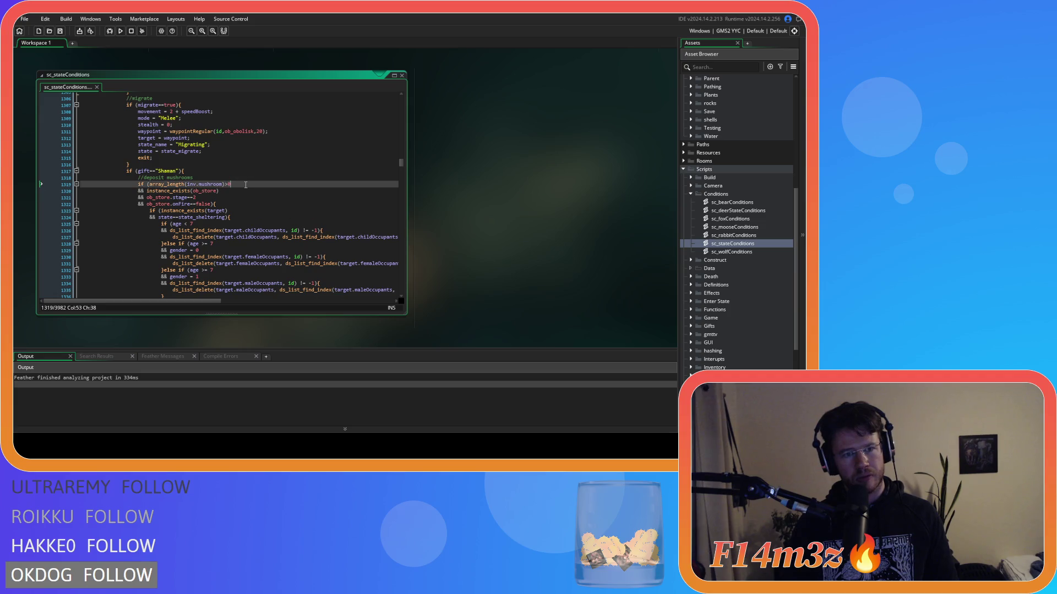
scroll(245, 188, "down", 4)
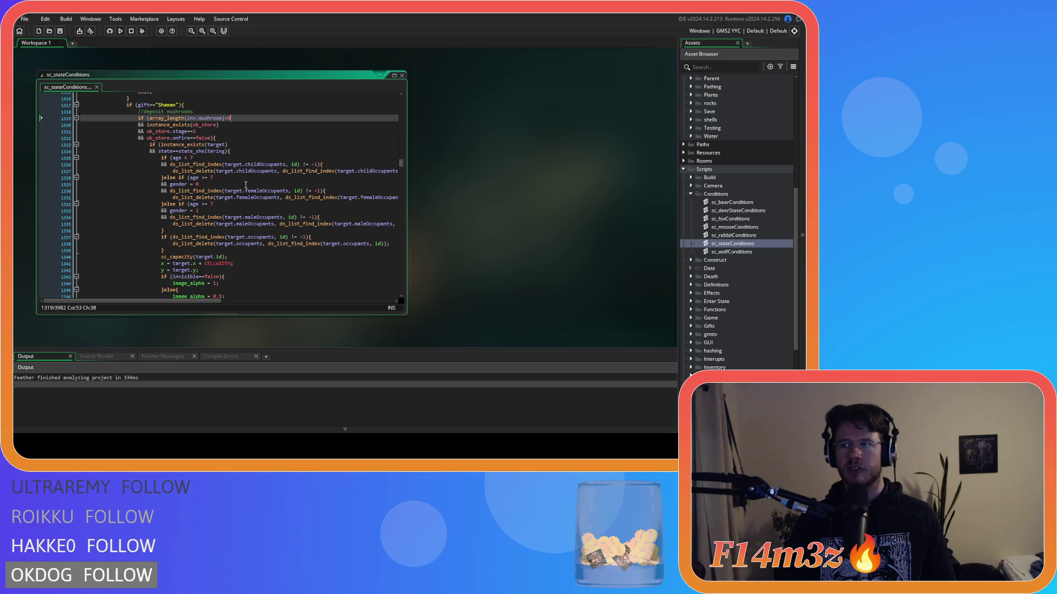
scroll(245, 185, "down", 13)
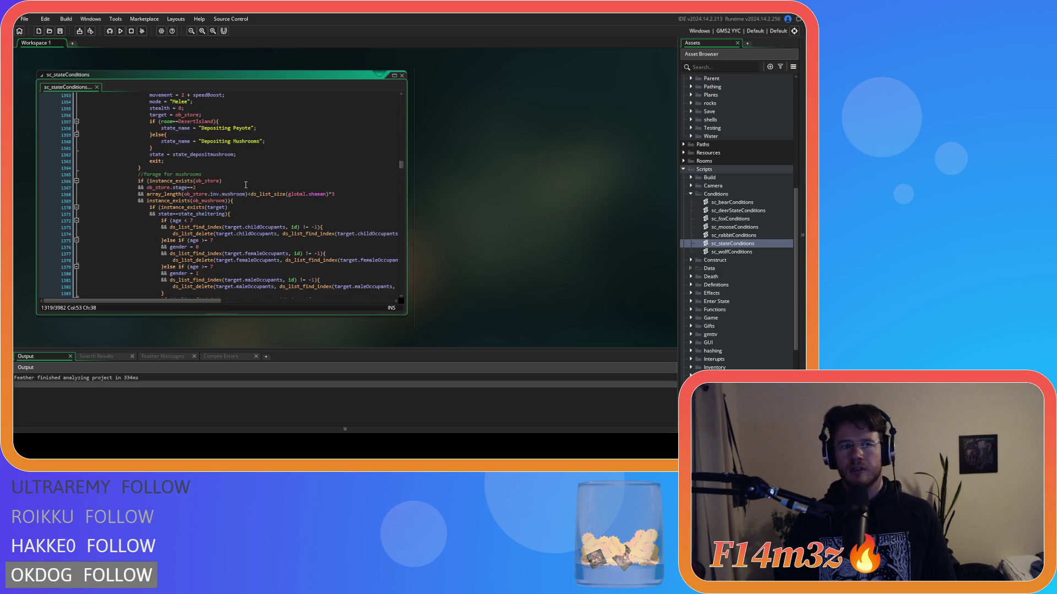
scroll(246, 185, "up", 1)
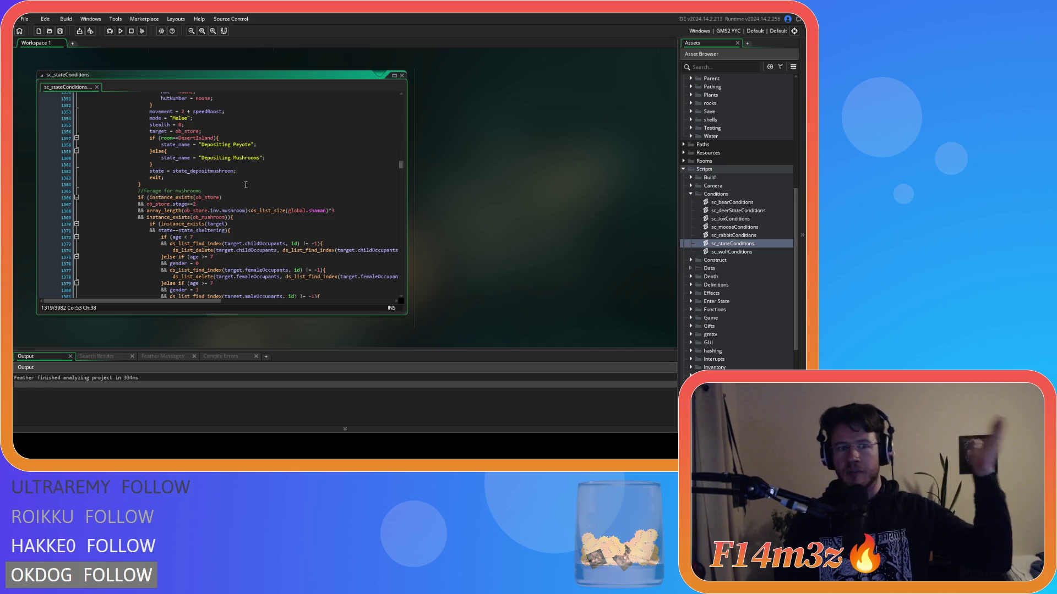
scroll(246, 185, "down", 15)
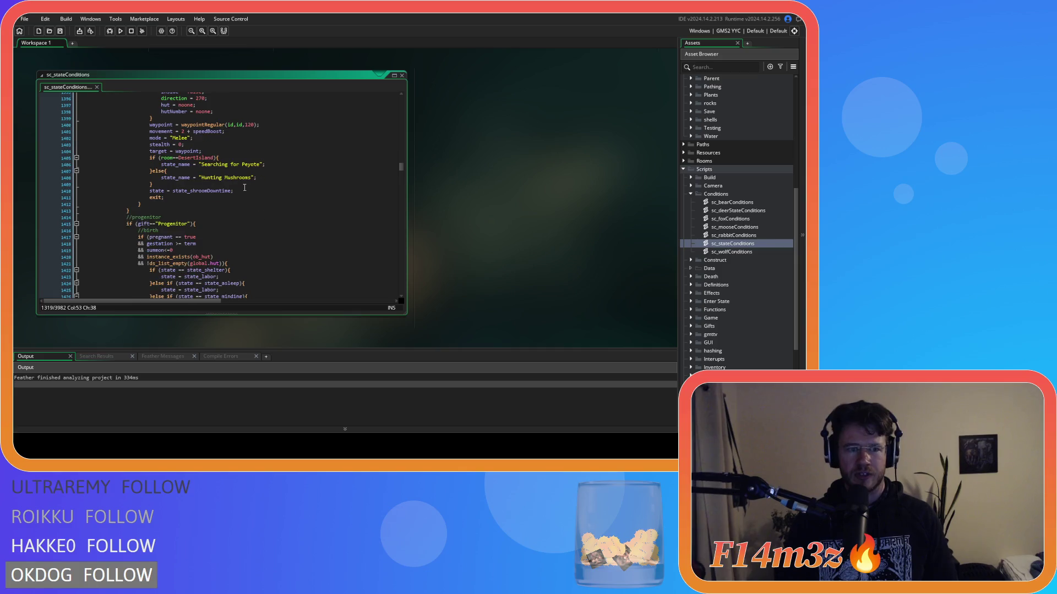
mouse_move(135, 214)
left_mouse_down()
mouse_move(146, 209)
mouse_move(151, 231)
mouse_move(153, 215)
mouse_move(31, 222)
left_mouse_up()
scroll(140, 213, "up", 15)
scroll(150, 222, "up", 15)
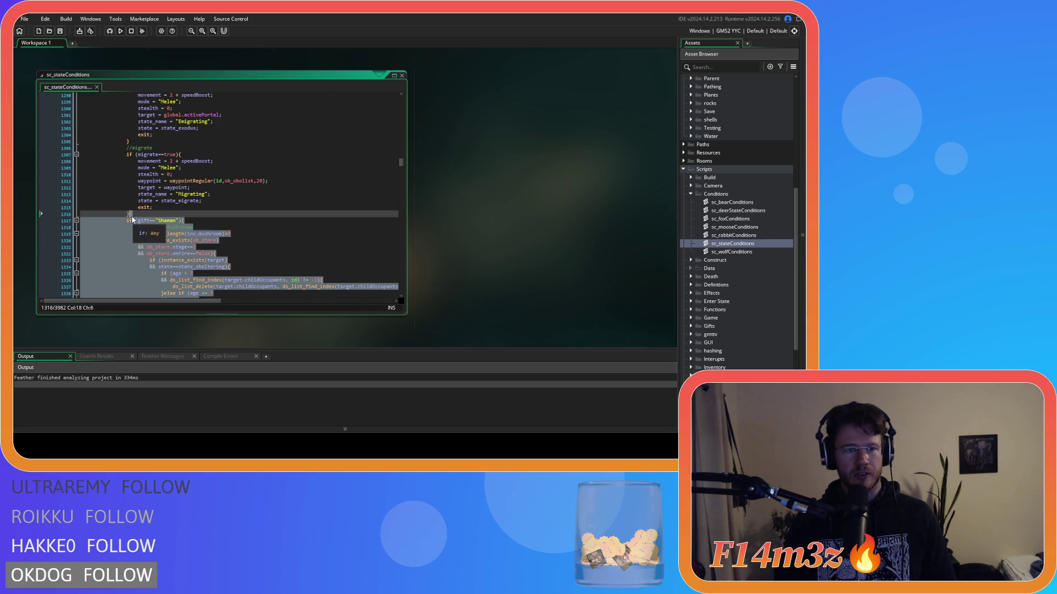
key("Delete")
key("BackSpace")
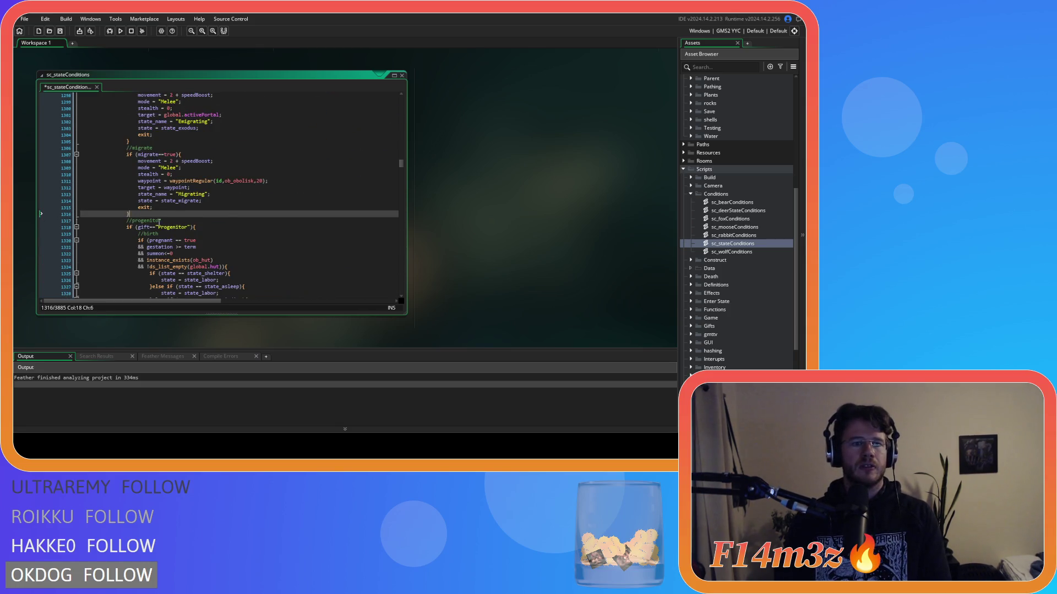
scroll(200, 195, "down", 20)
scroll(200, 195, "down", 16)
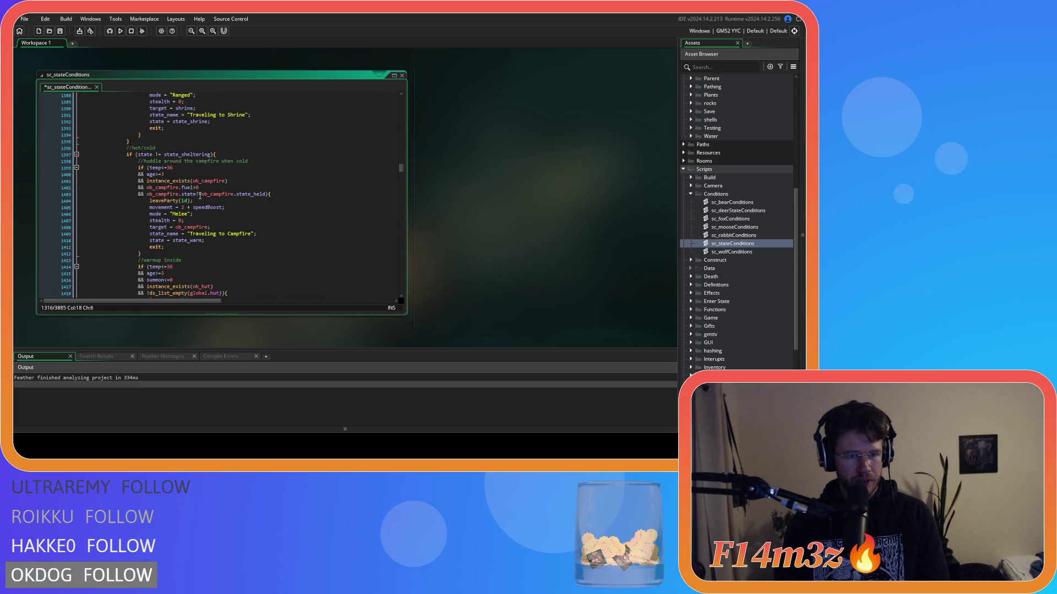
scroll(199, 197, "down", 13)
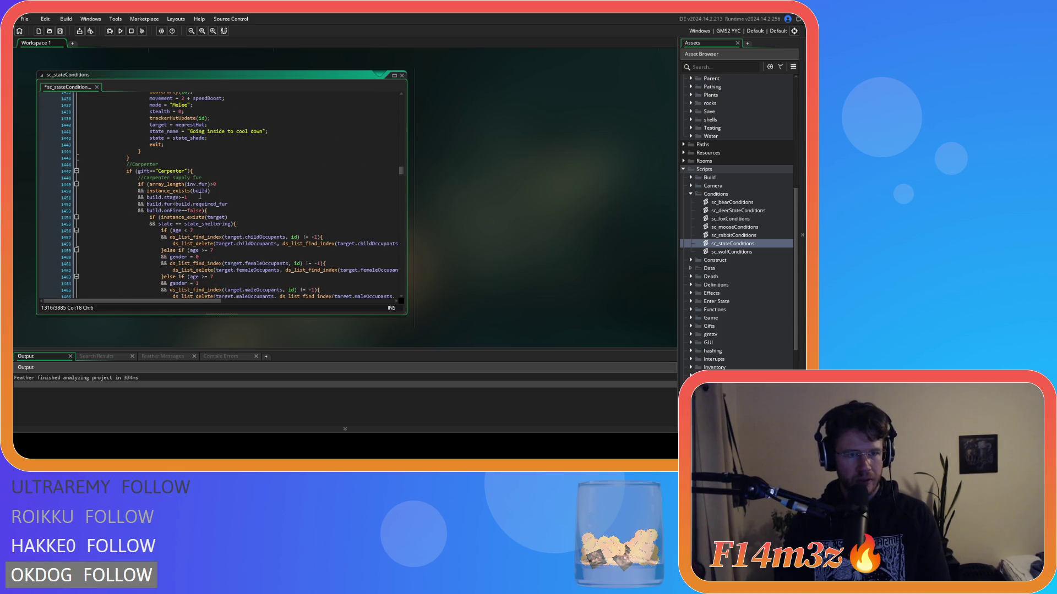
scroll(199, 196, "up", 19)
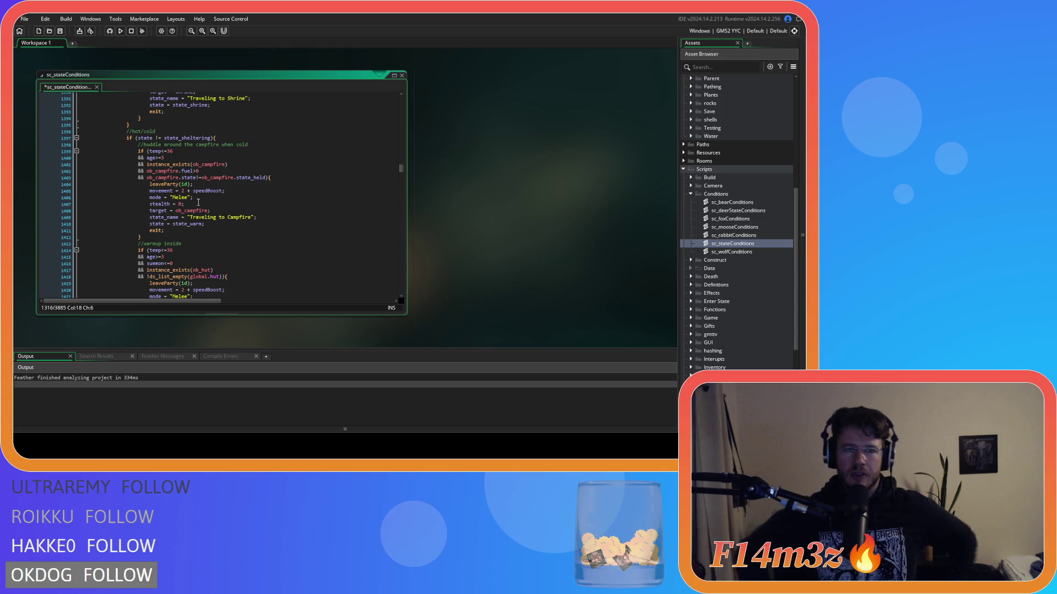
scroll(198, 201, "down", 5)
scroll(207, 187, "down", 2)
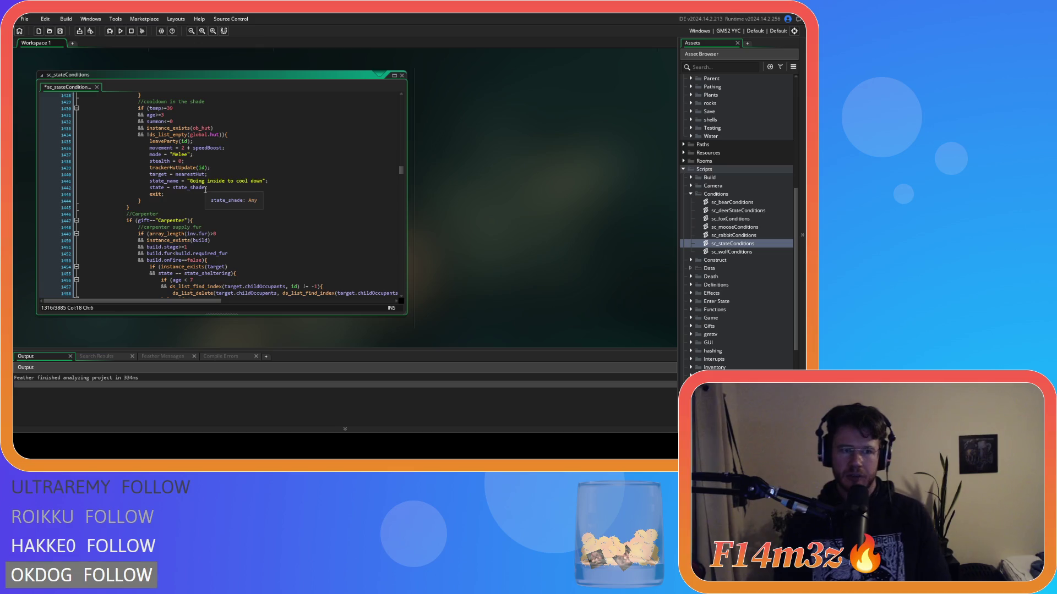
scroll(201, 187, "down", 2)
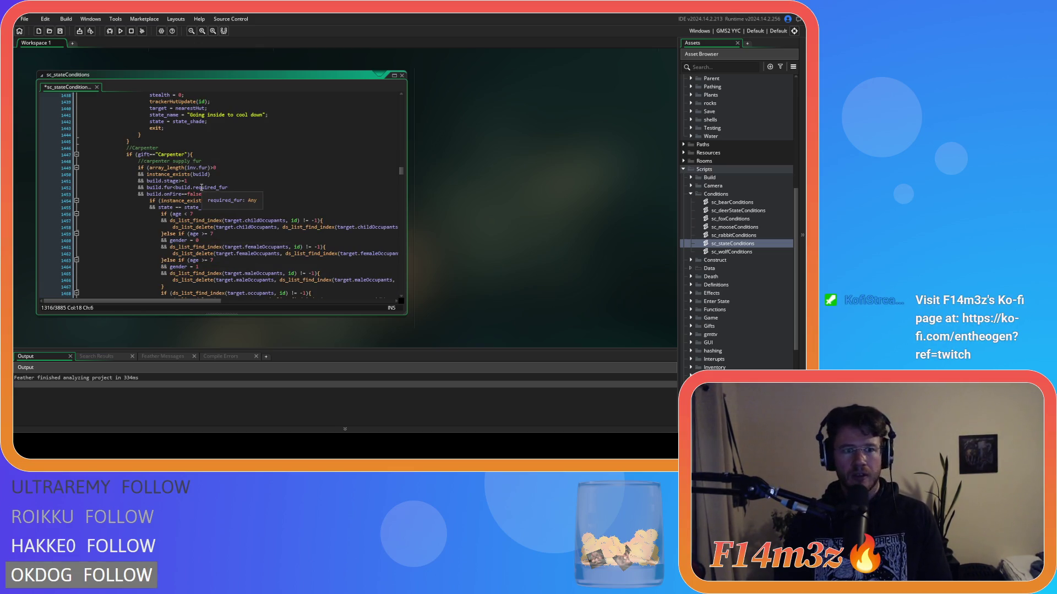
scroll(201, 188, "down", 20)
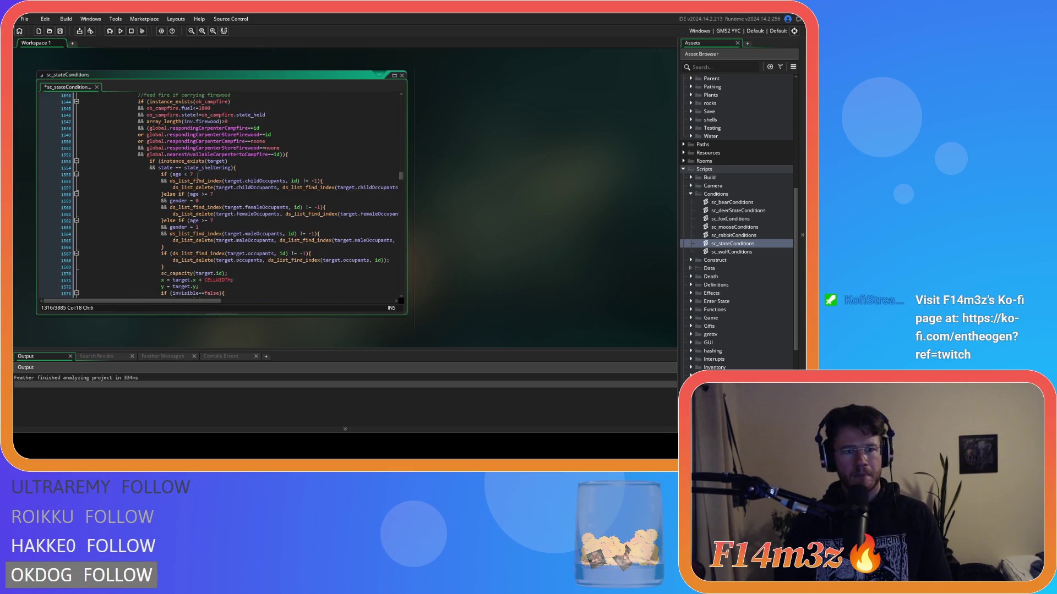
scroll(198, 175, "down", 20)
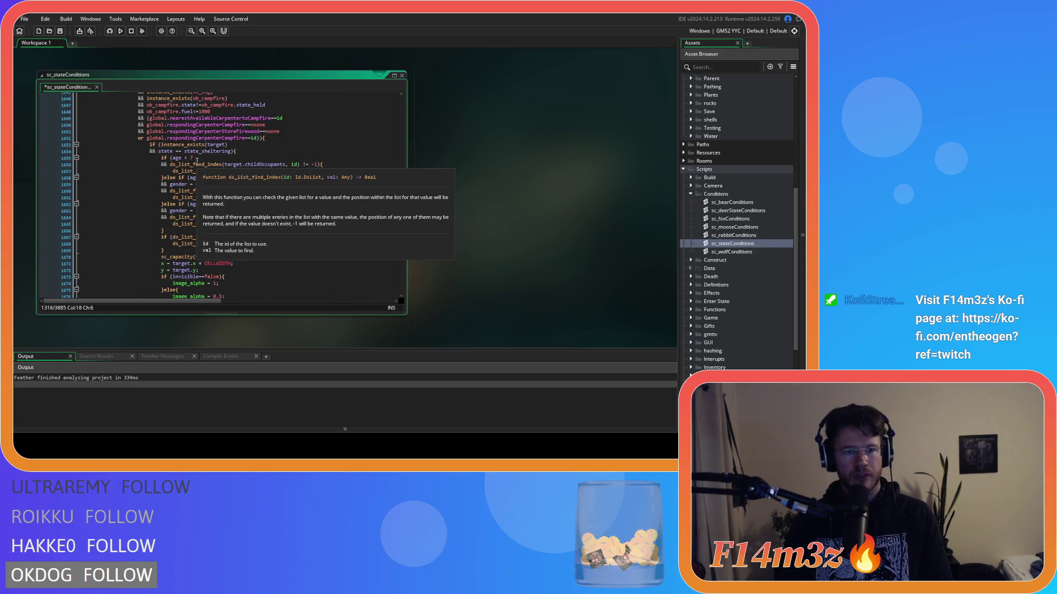
scroll(197, 161, "down", 19)
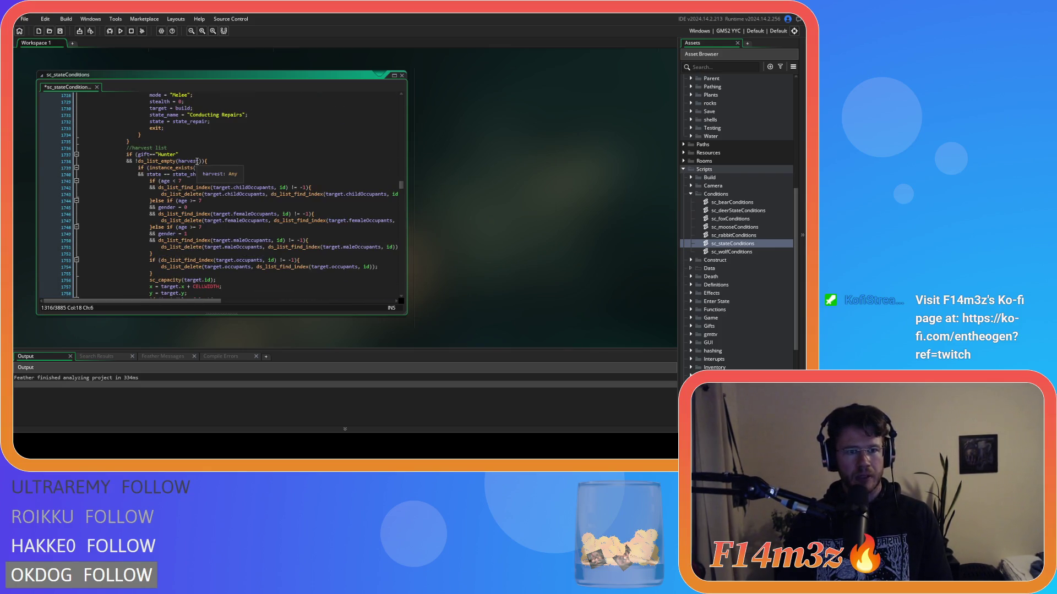
scroll(197, 161, "down", 7)
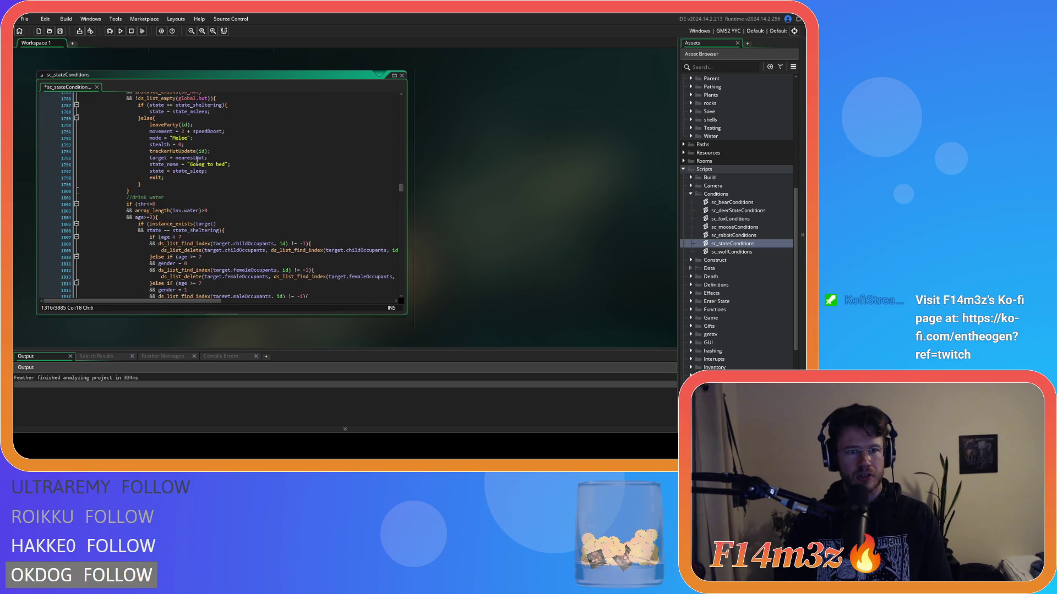
scroll(197, 161, "down", 20)
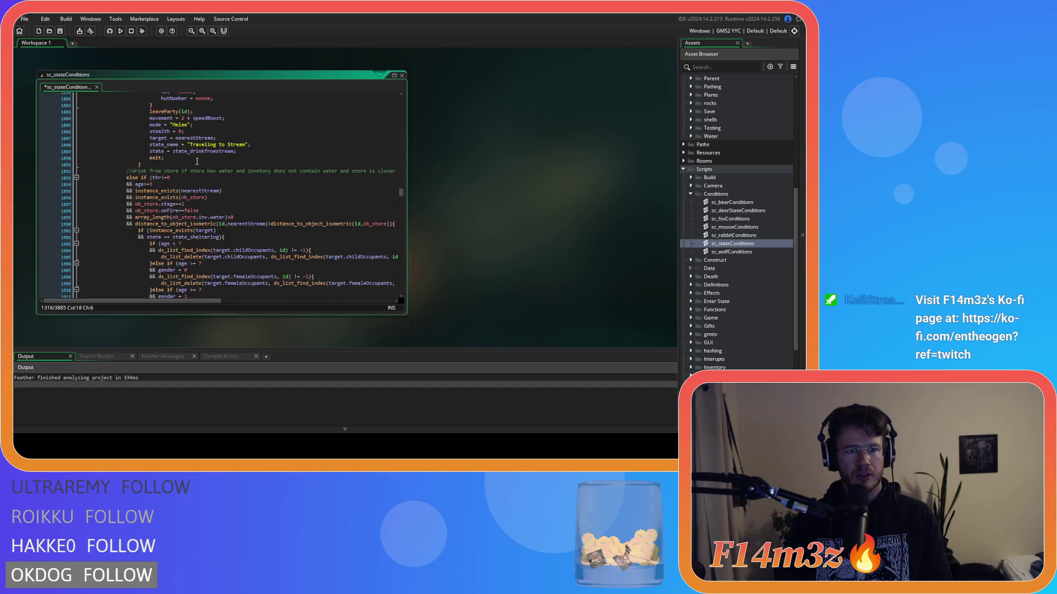
scroll(197, 161, "down", 18)
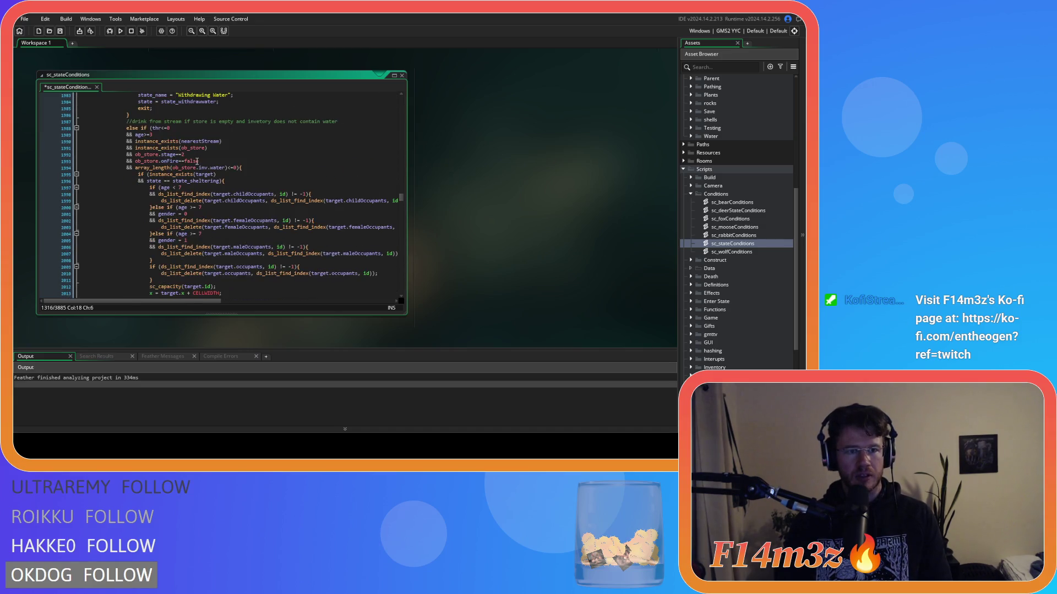
scroll(198, 161, "down", 20)
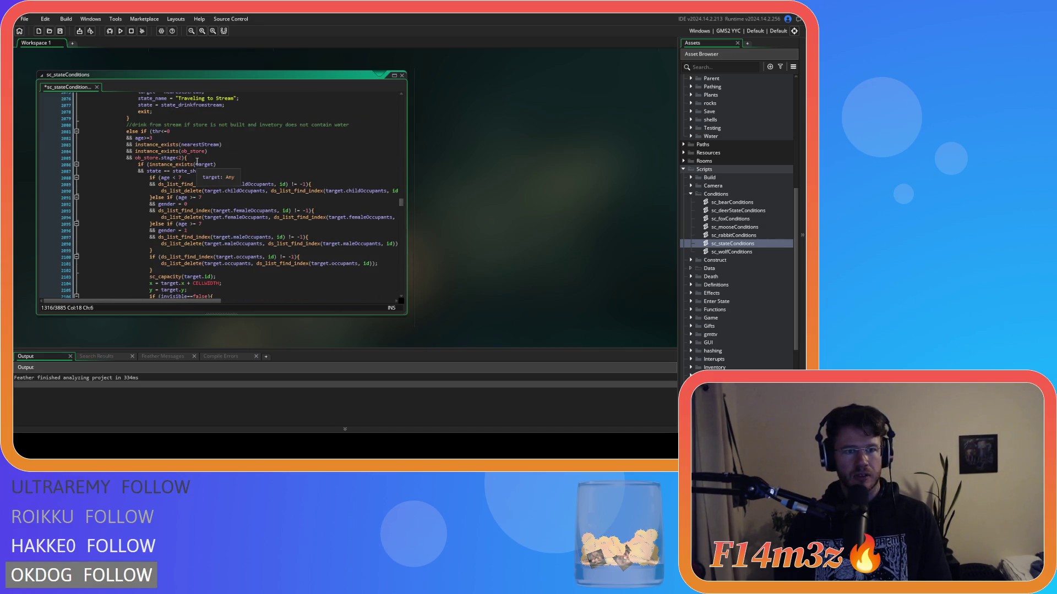
scroll(197, 161, "down", 18)
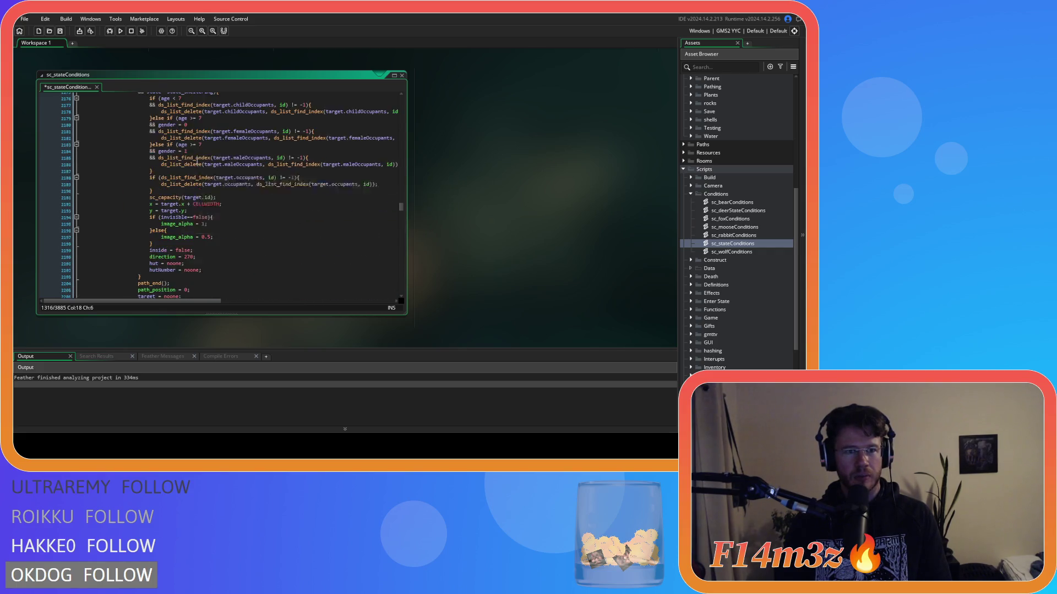
Add an empty line at line 2534, between the Withdrawing Berries block and children kresh
scroll(197, 161, "down", 16)
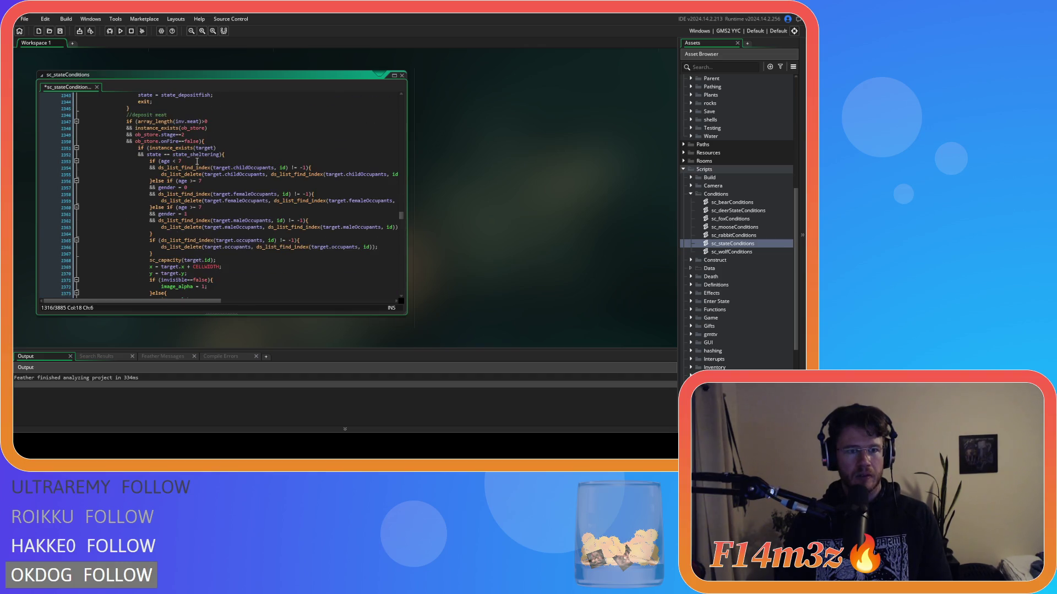
scroll(197, 160, "down", 7)
scroll(197, 161, "down", 16)
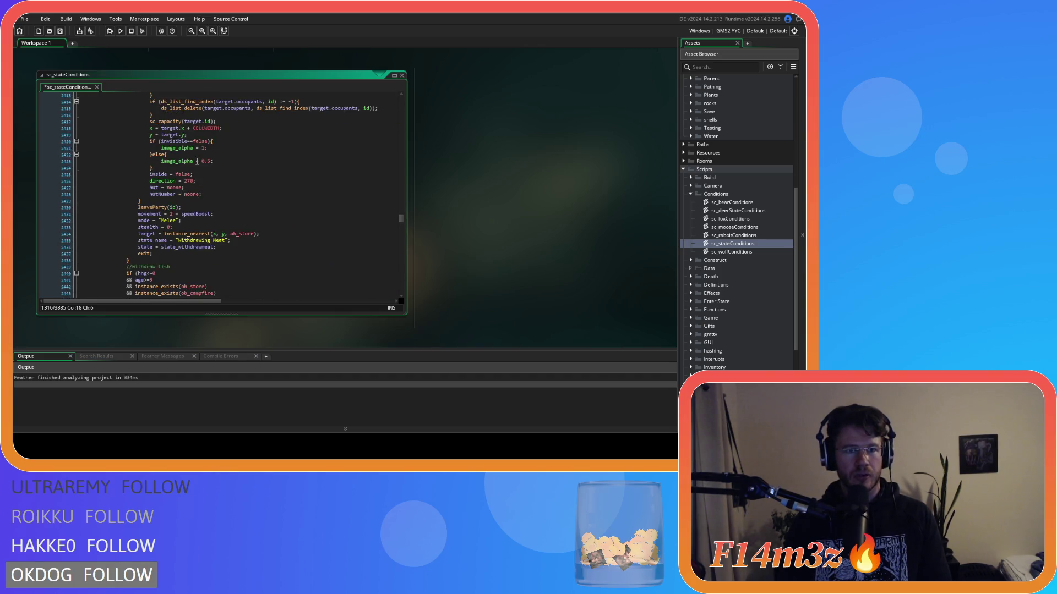
scroll(197, 160, "down", 15)
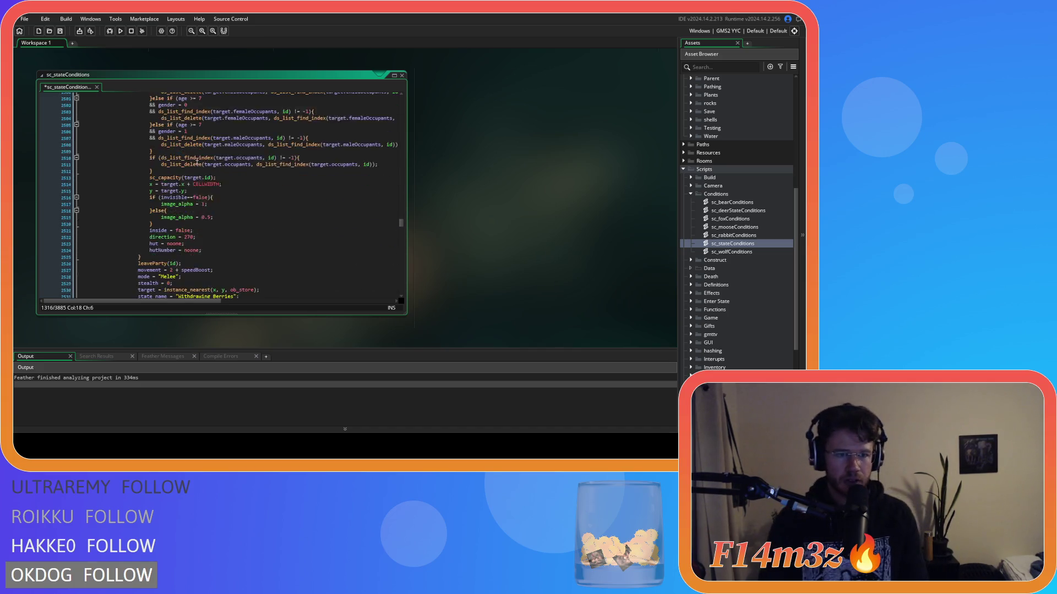
scroll(199, 156, "up", 2)
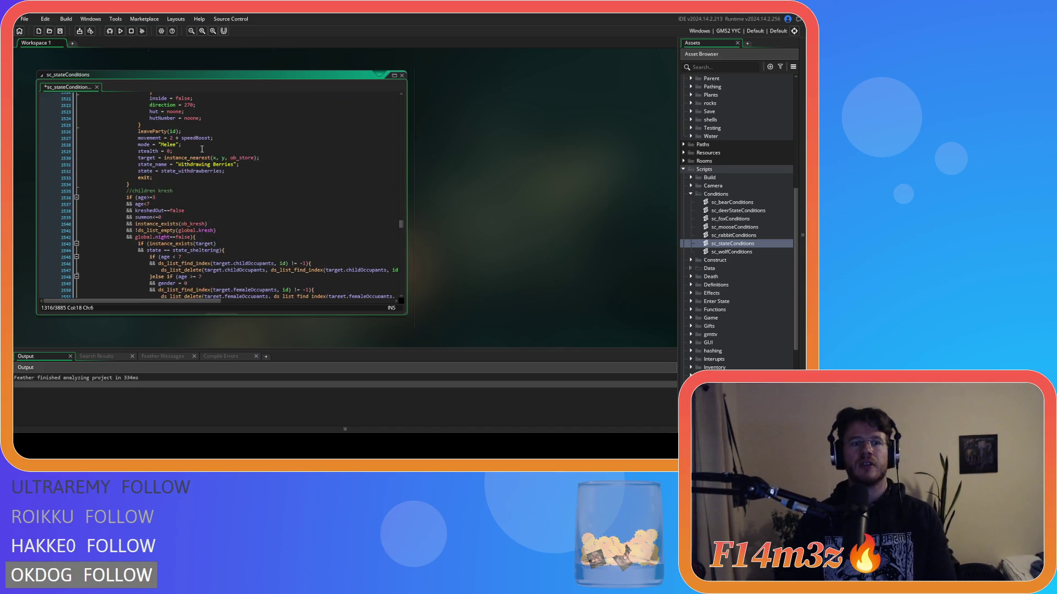
scroll(201, 155, "down", 5)
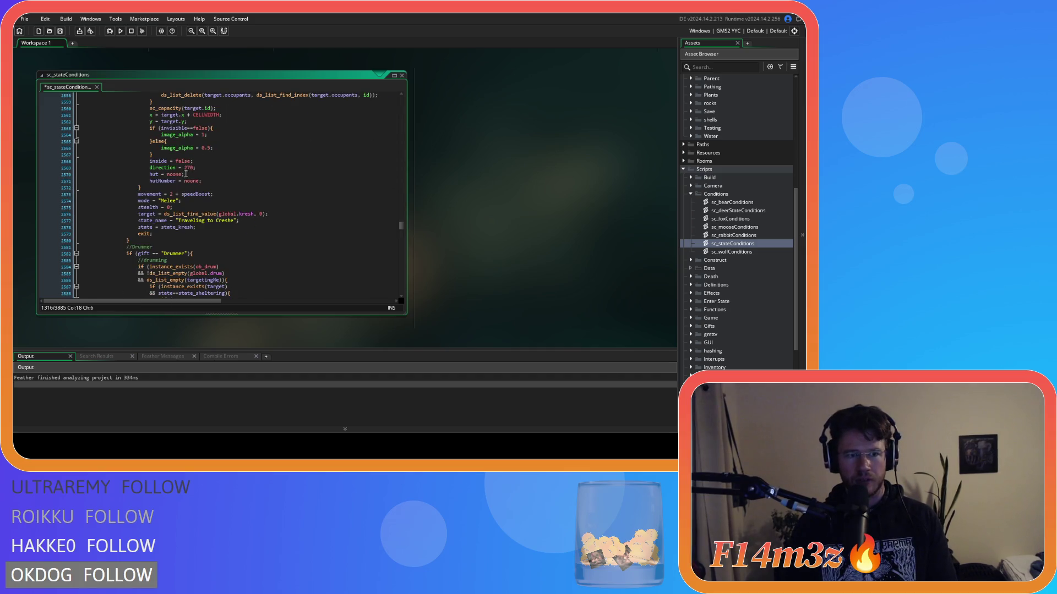
scroll(147, 201, "up", 8)
scroll(177, 197, "up", 20)
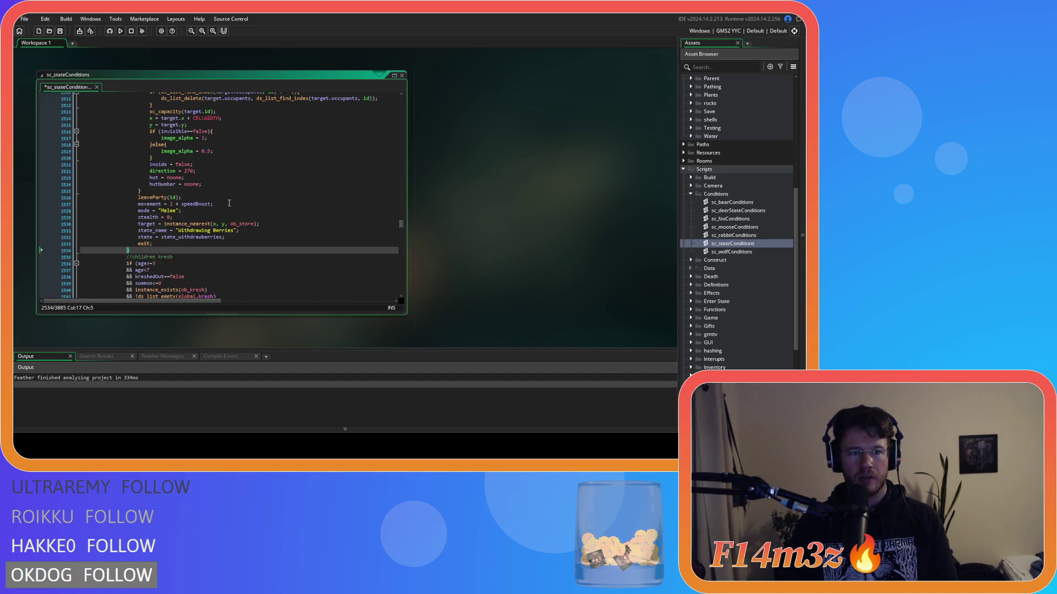
scroll(147, 194, "up", 17)
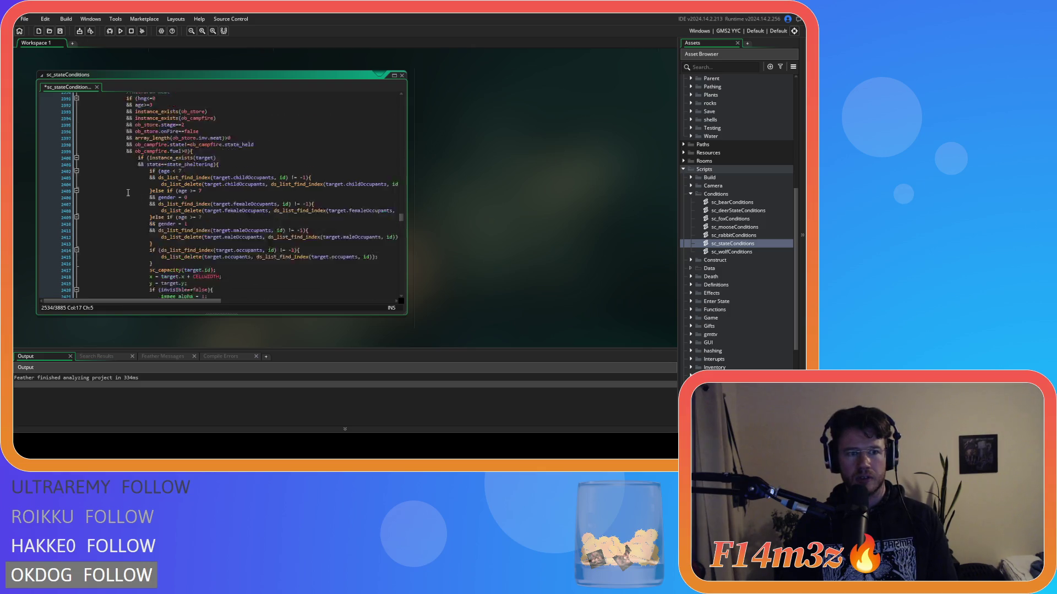
scroll(131, 189, "up", 18)
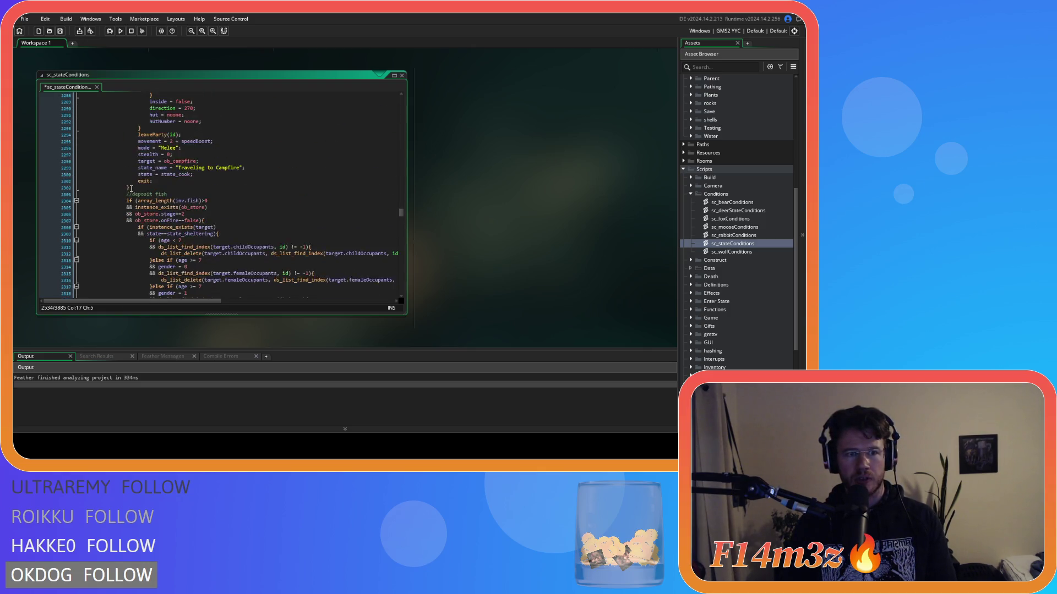
scroll(133, 189, "up", 18)
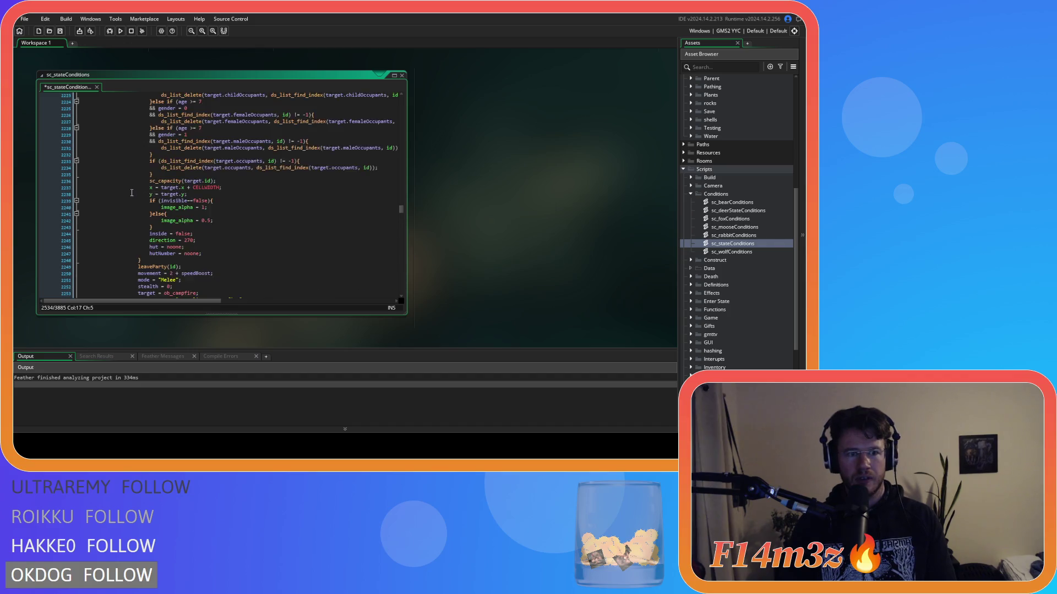
scroll(131, 192, "up", 20)
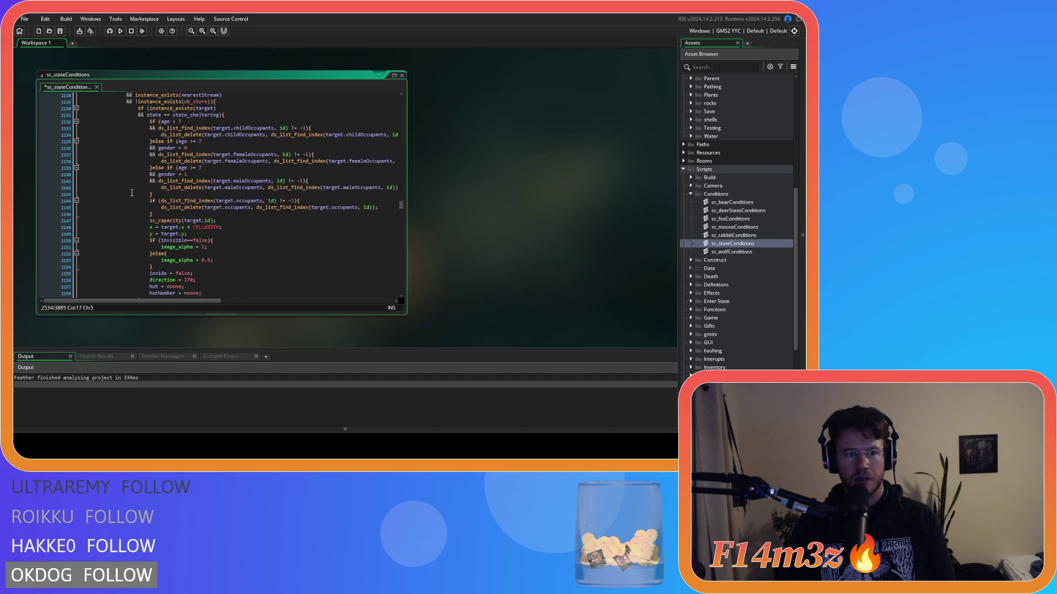
scroll(131, 192, "up", 20)
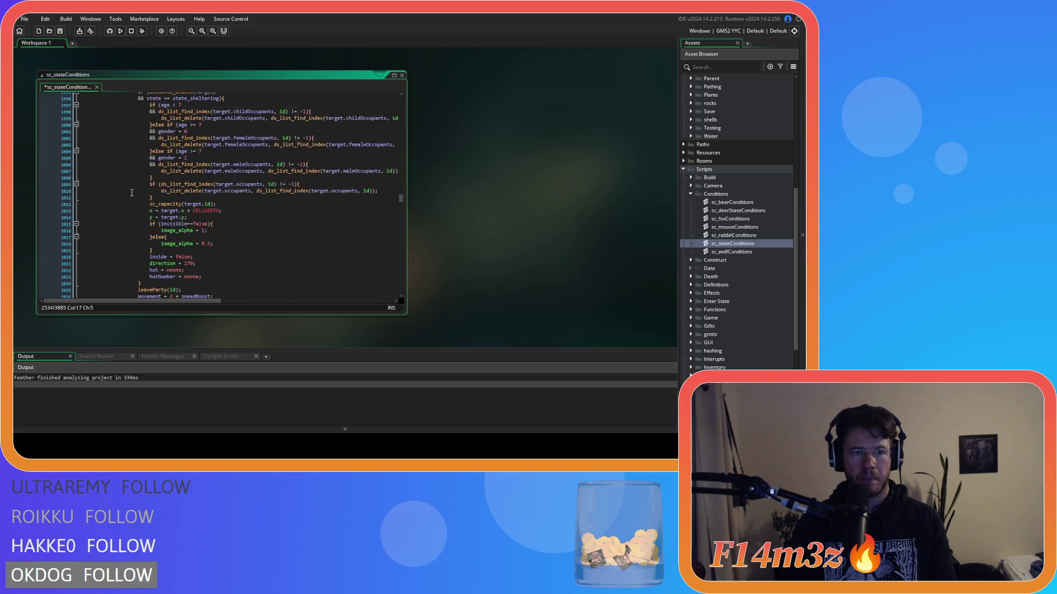
scroll(132, 193, "up", 20)
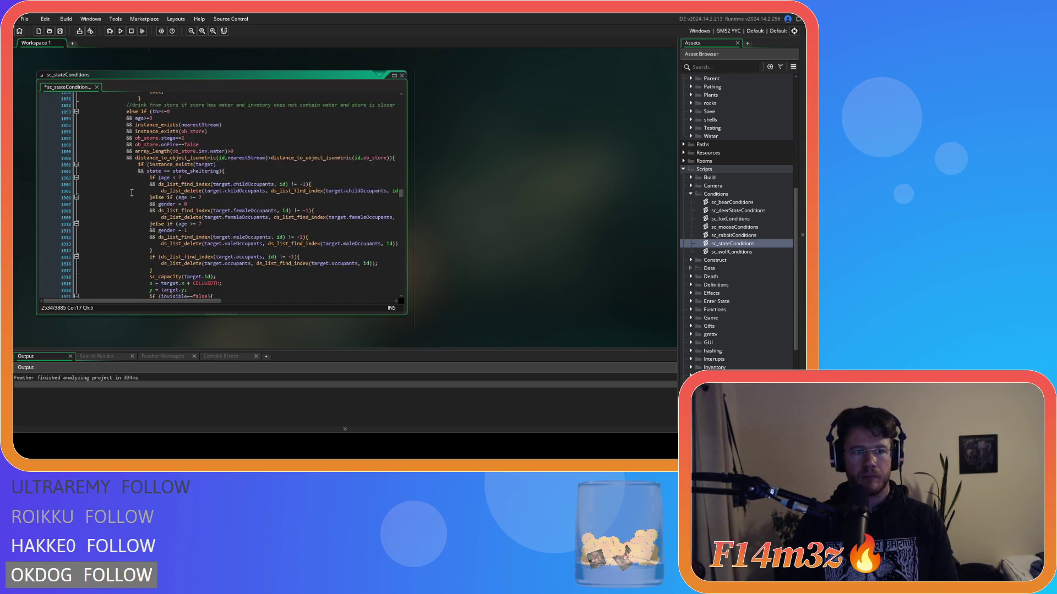
scroll(132, 193, "up", 6)
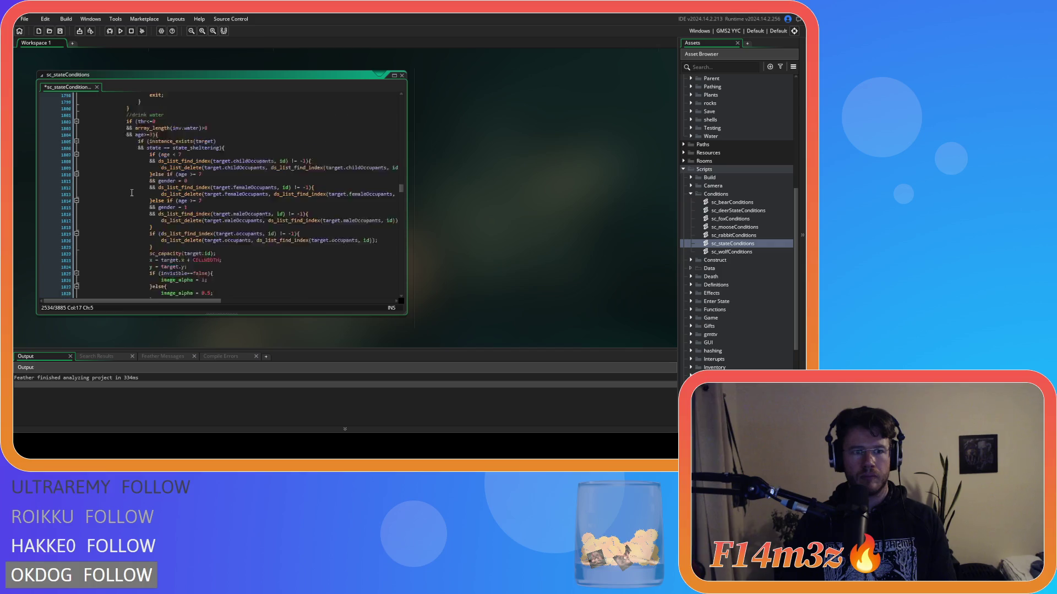
scroll(131, 193, "up", 7)
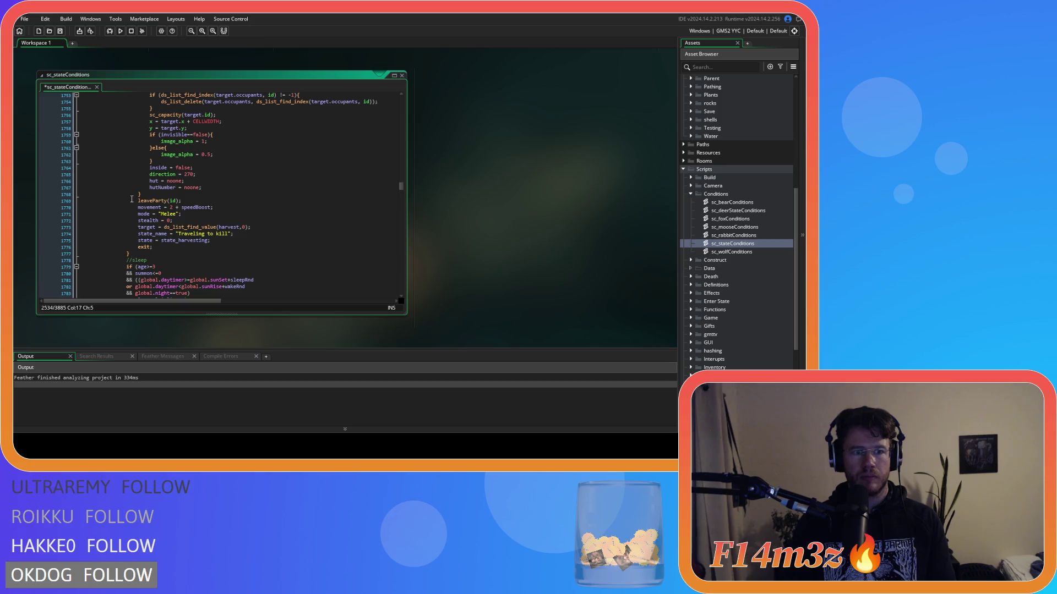
key("Left")
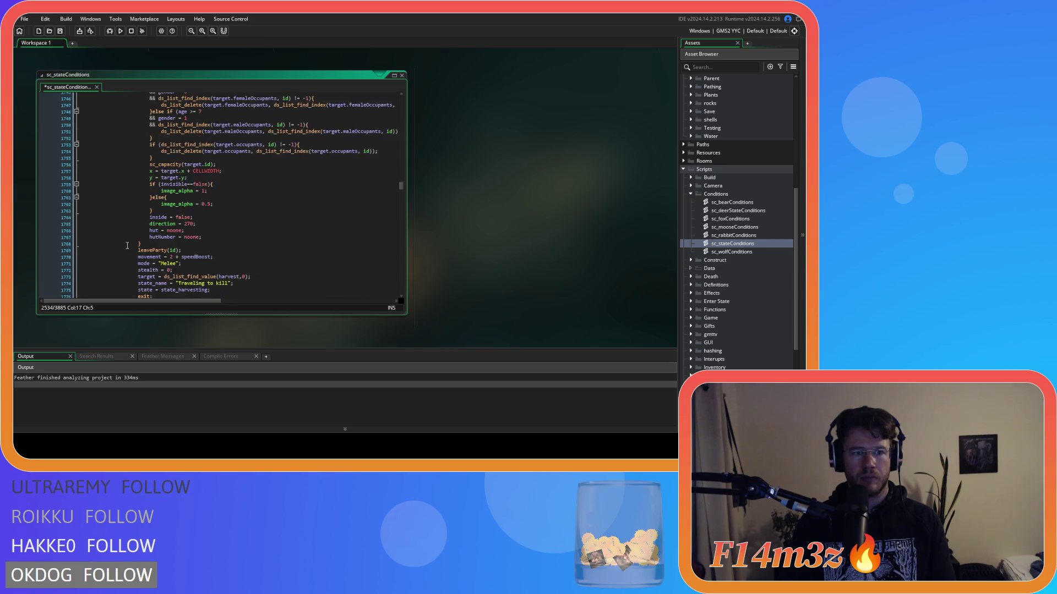
type("}")
scroll(129, 244, "down", 5)
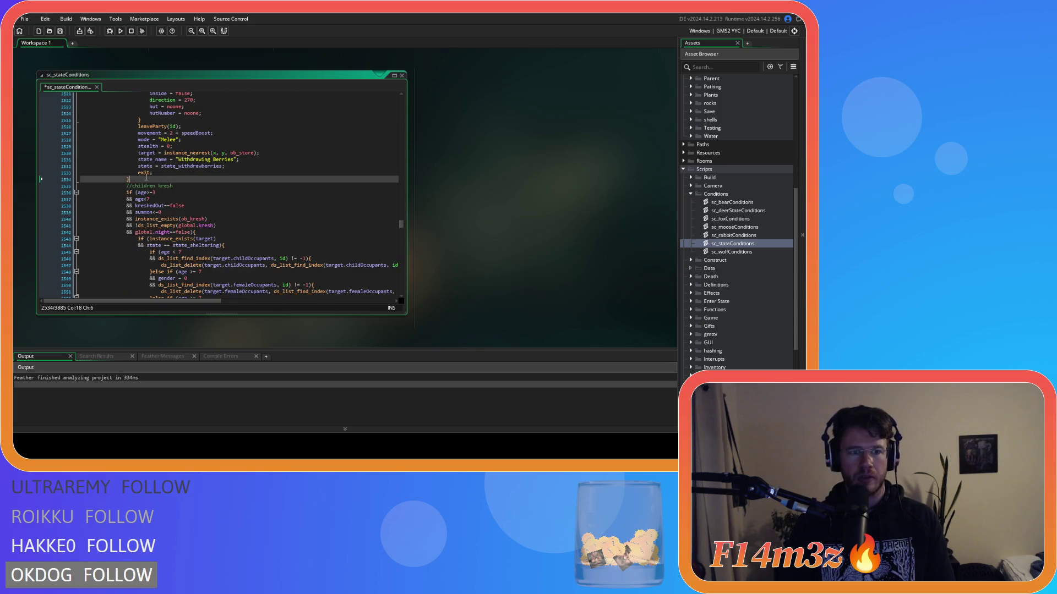
key("Return")
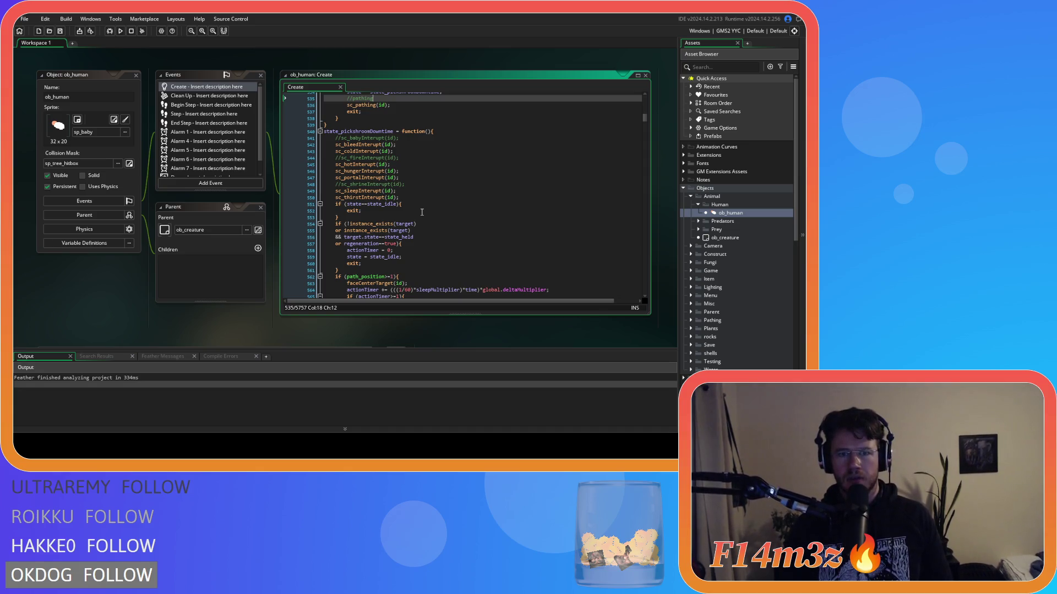
Review state_shroom and state_pickshroom in ob_human Create, including their hot and cold interrupt calls
left_click(423, 212)
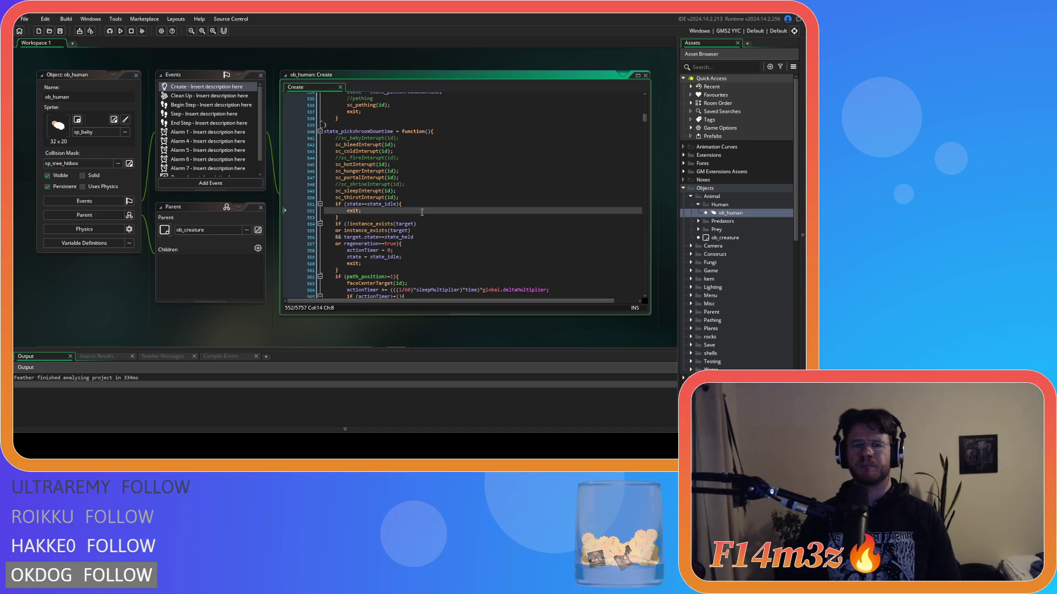
scroll(423, 207, "up", 20)
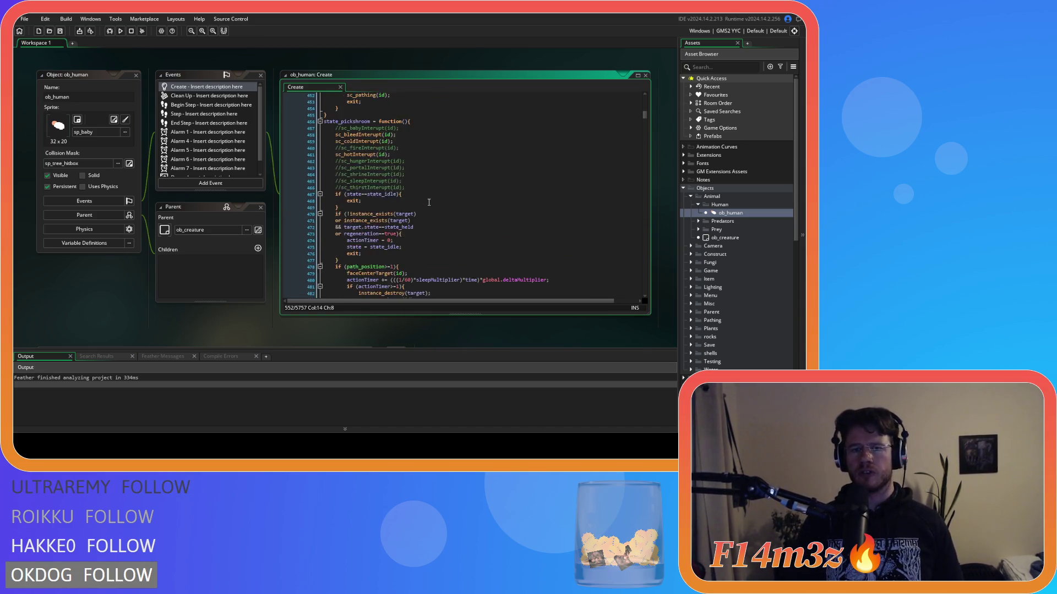
scroll(428, 198, "up", 3)
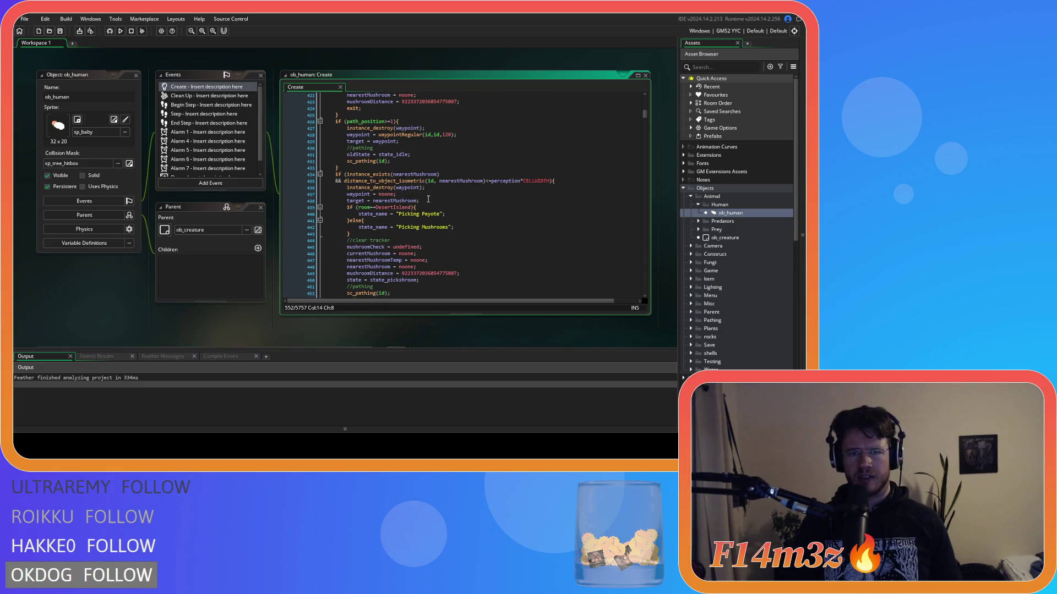
scroll(429, 199, "down", 7)
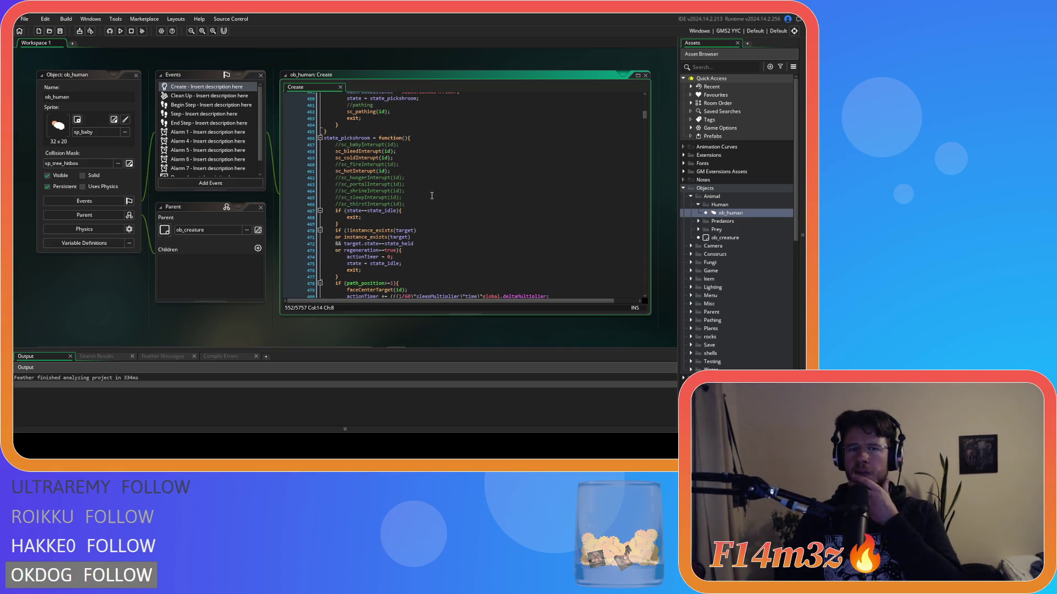
scroll(431, 196, "up", 14)
left_click(365, 183)
scroll(423, 184, "down", 12)
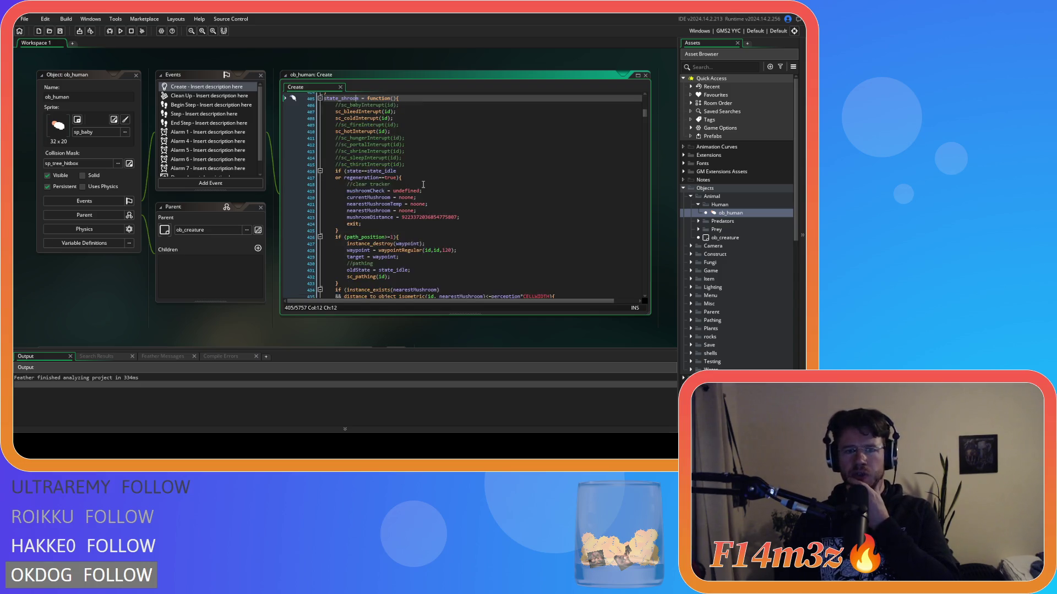
left_click(357, 188)
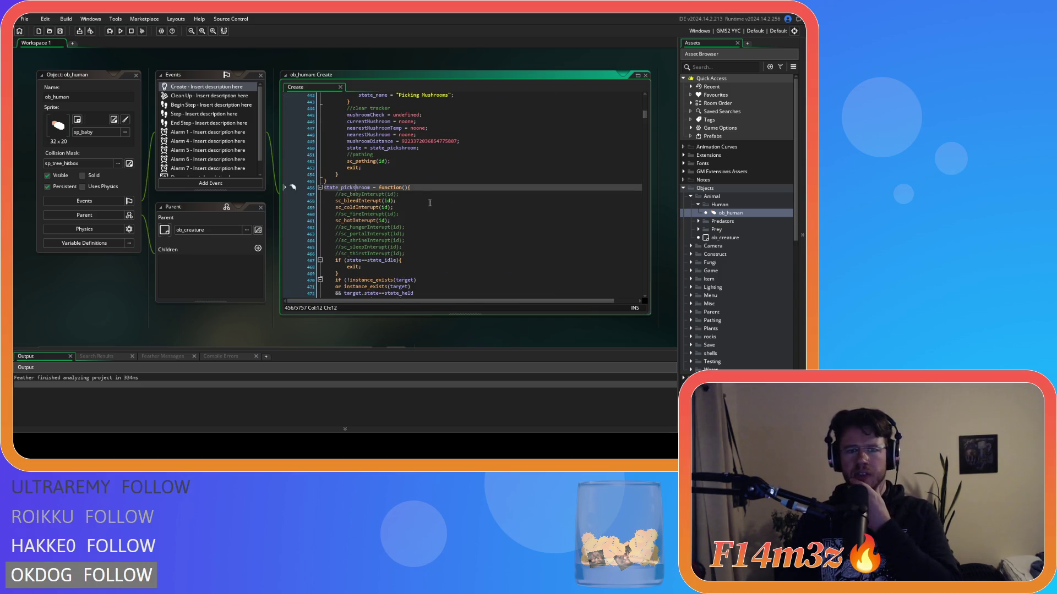
left_click(395, 220)
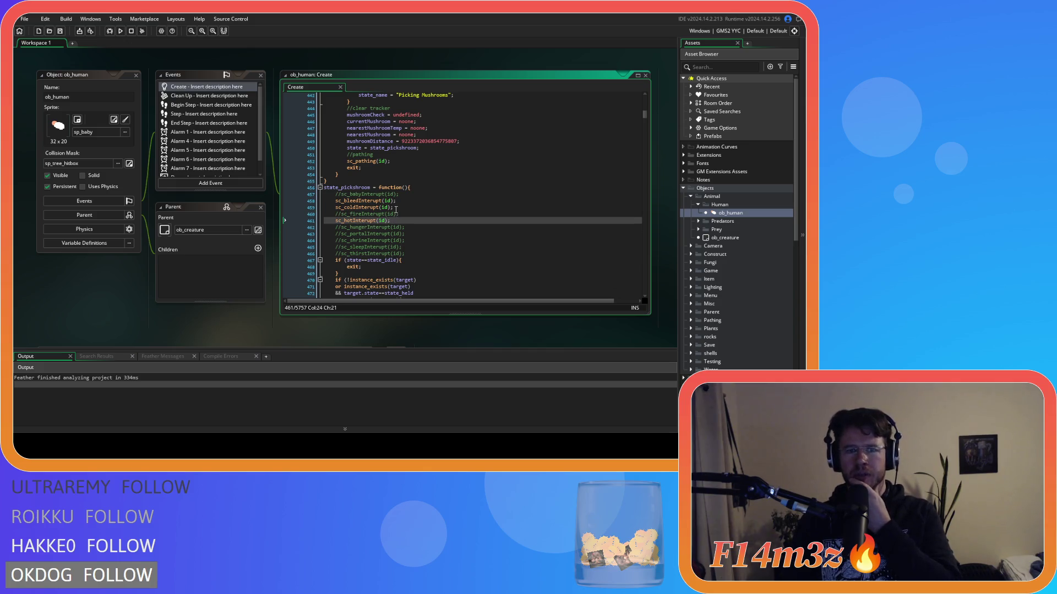
left_click(395, 207)
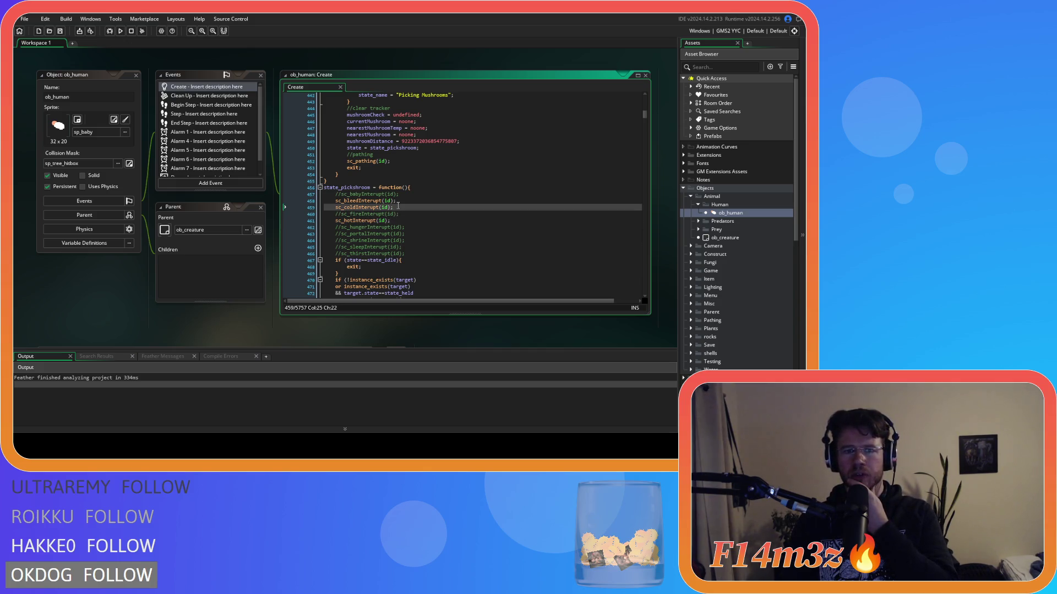
Open sc_stateConditions from the Asset Browser at the mushroom foraging condition
scroll(758, 256, "down", 5)
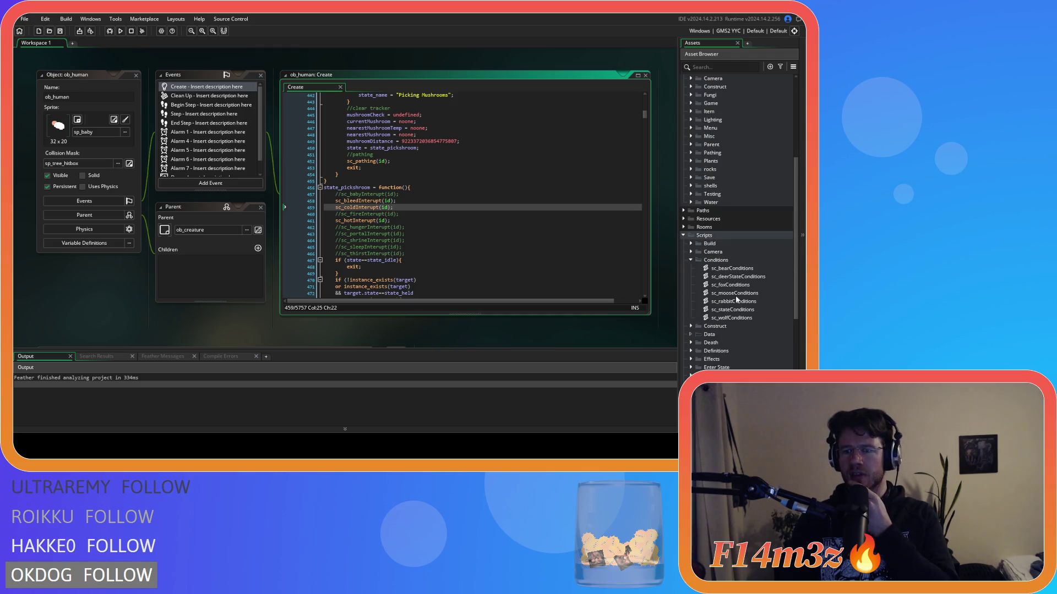
double_click(738, 310)
left_click(297, 201)
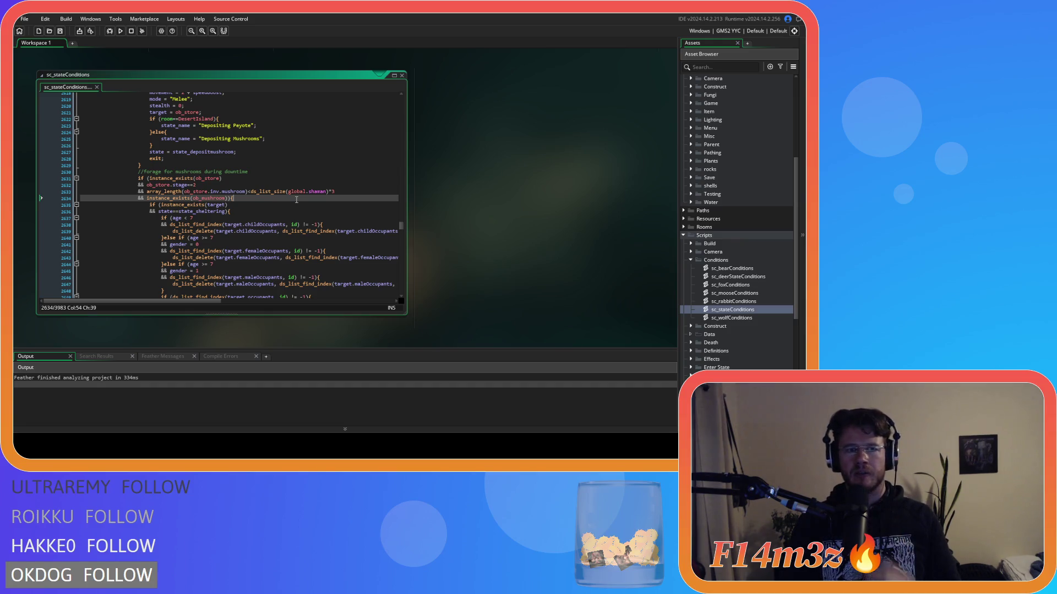
mouse_move(305, 192)
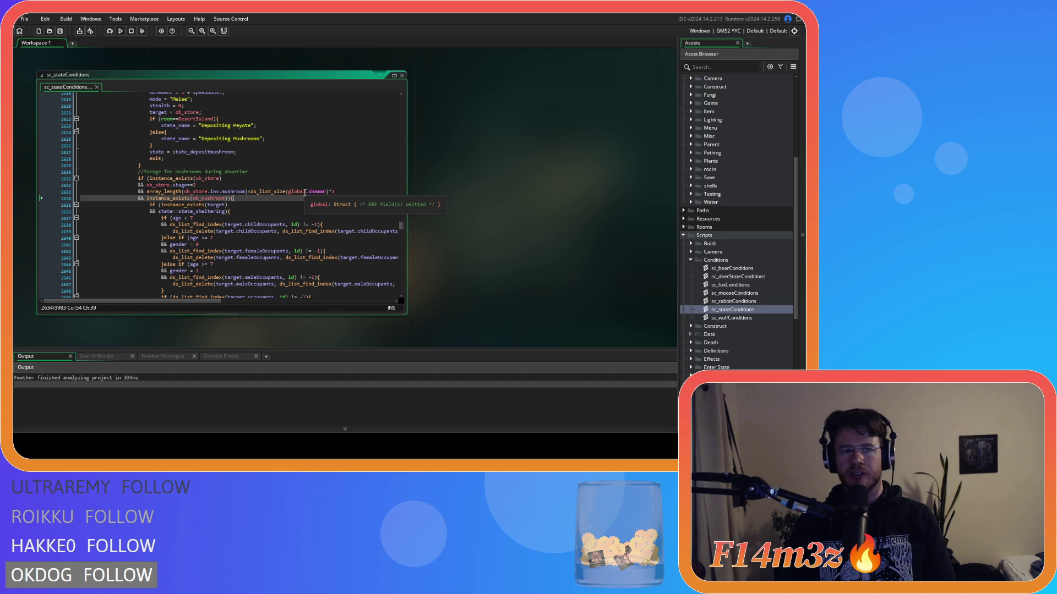
scroll(304, 193, "up", 10)
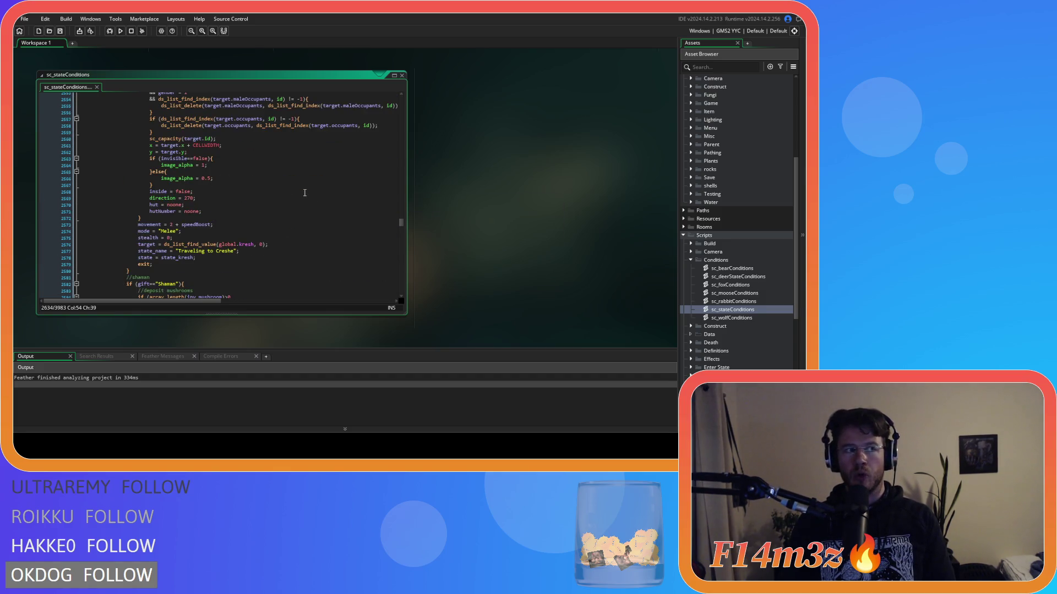
scroll(305, 192, "up", 11)
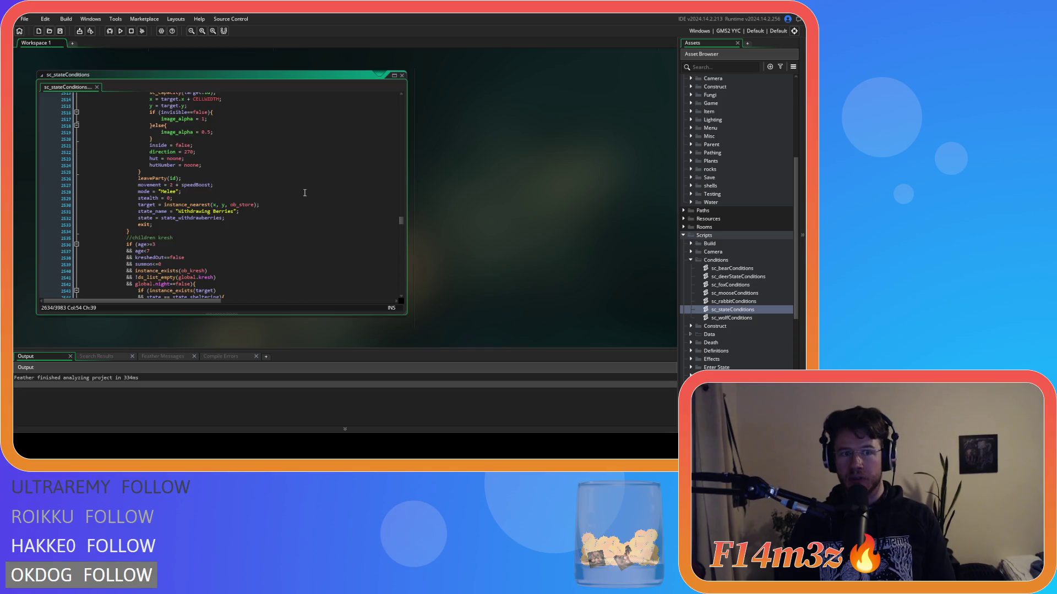
scroll(305, 193, "up", 3)
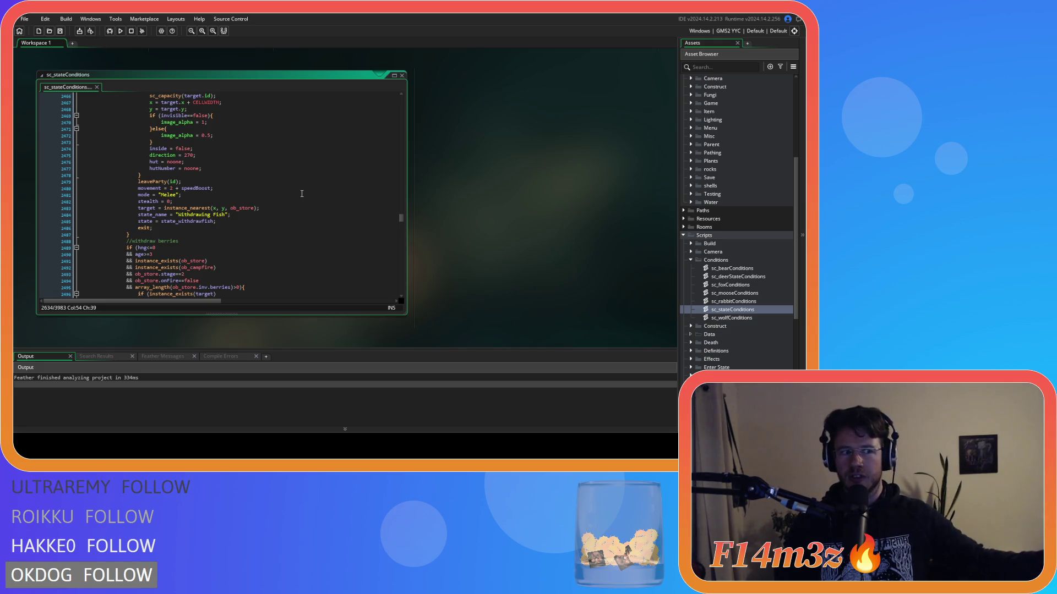
scroll(302, 193, "up", 10)
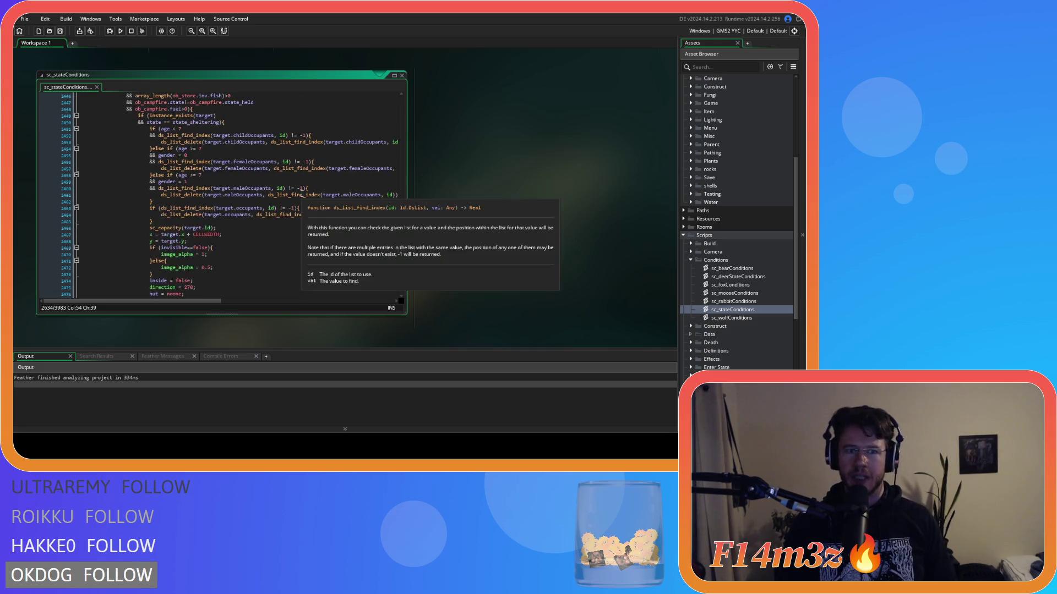
scroll(302, 194, "up", 15)
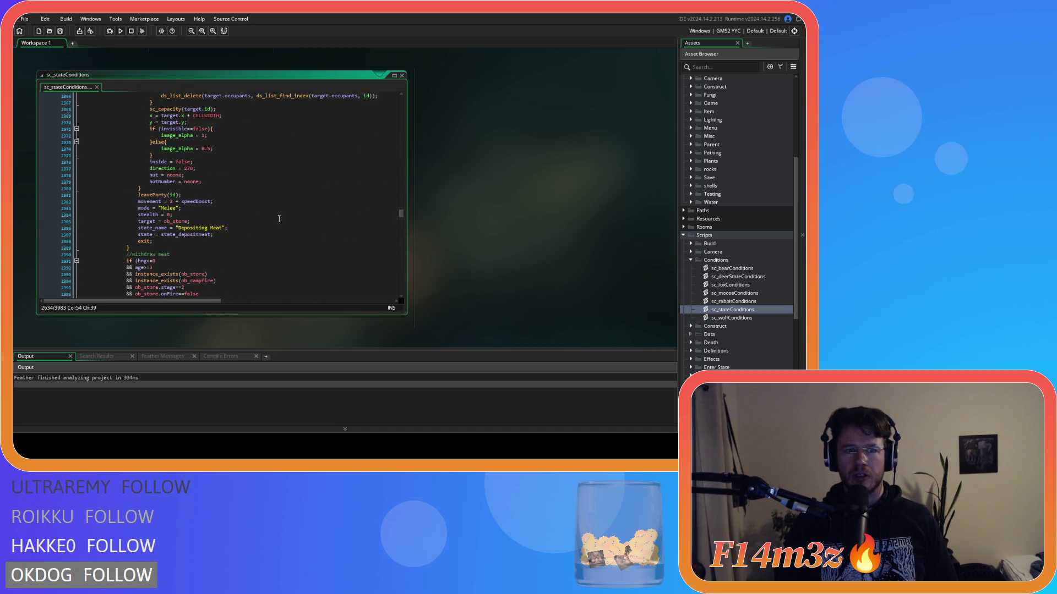
scroll(256, 233, "up", 11)
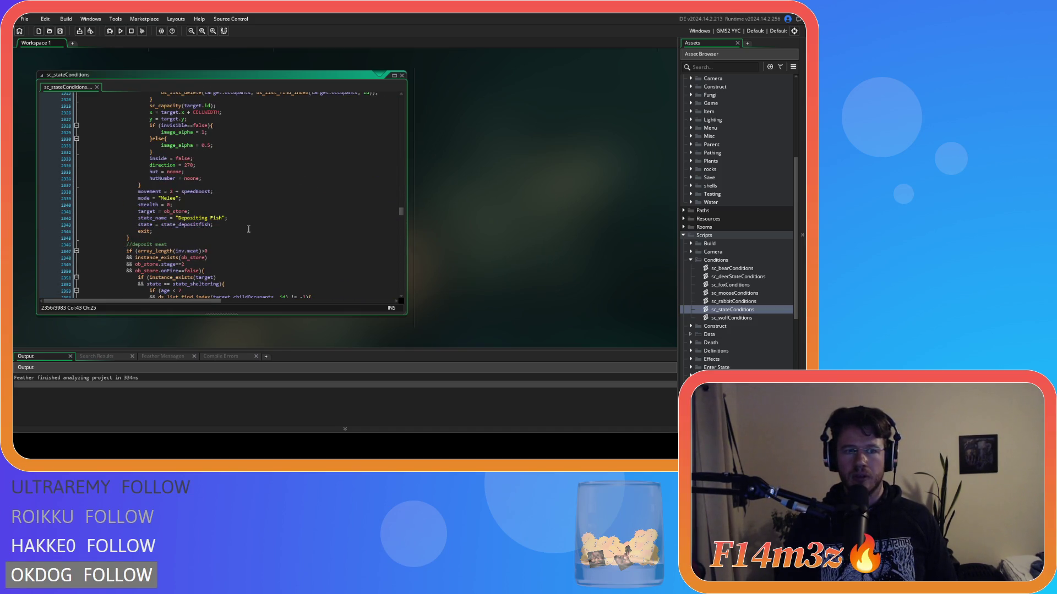
scroll(248, 229, "up", 10)
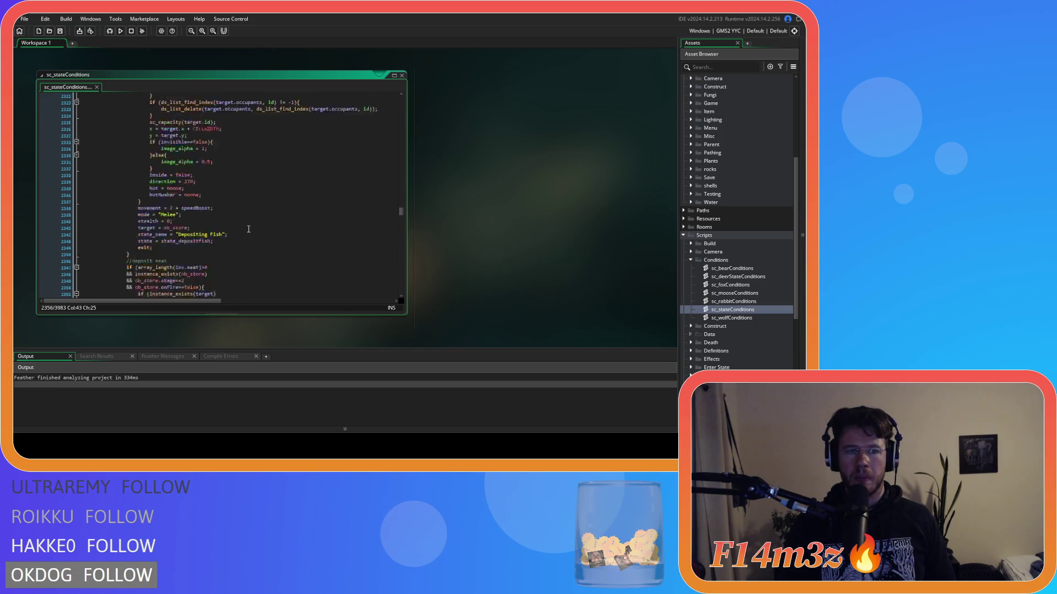
scroll(248, 229, "up", 20)
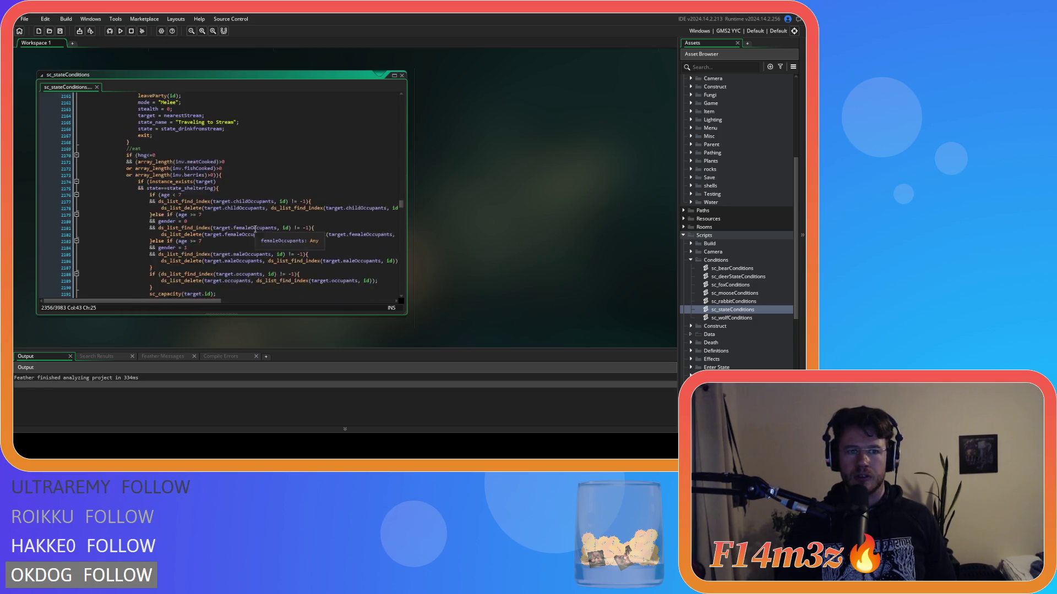
scroll(265, 227, "up", 20)
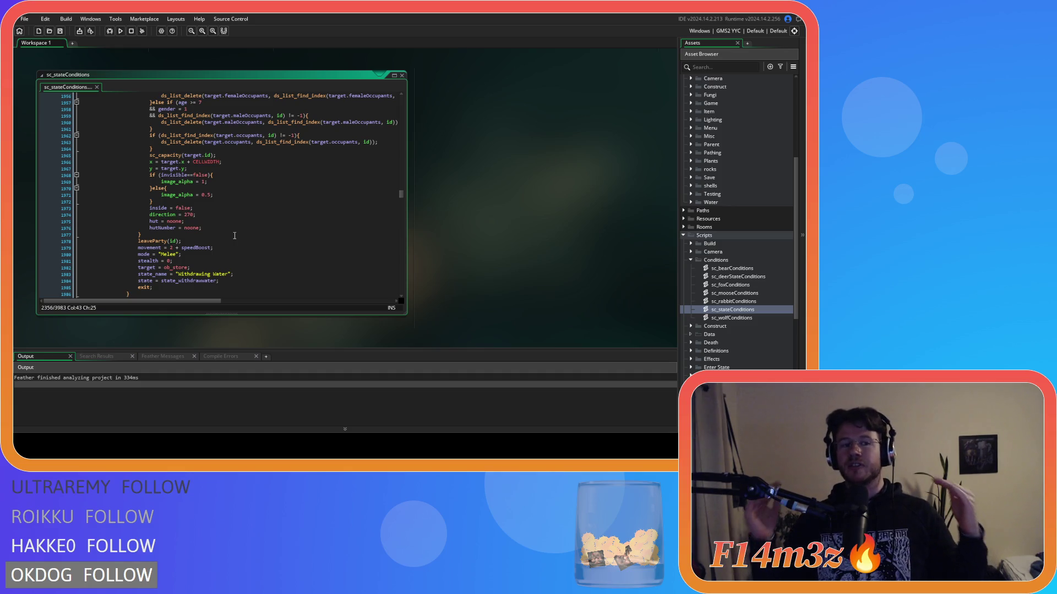
scroll(234, 236, "up", 20)
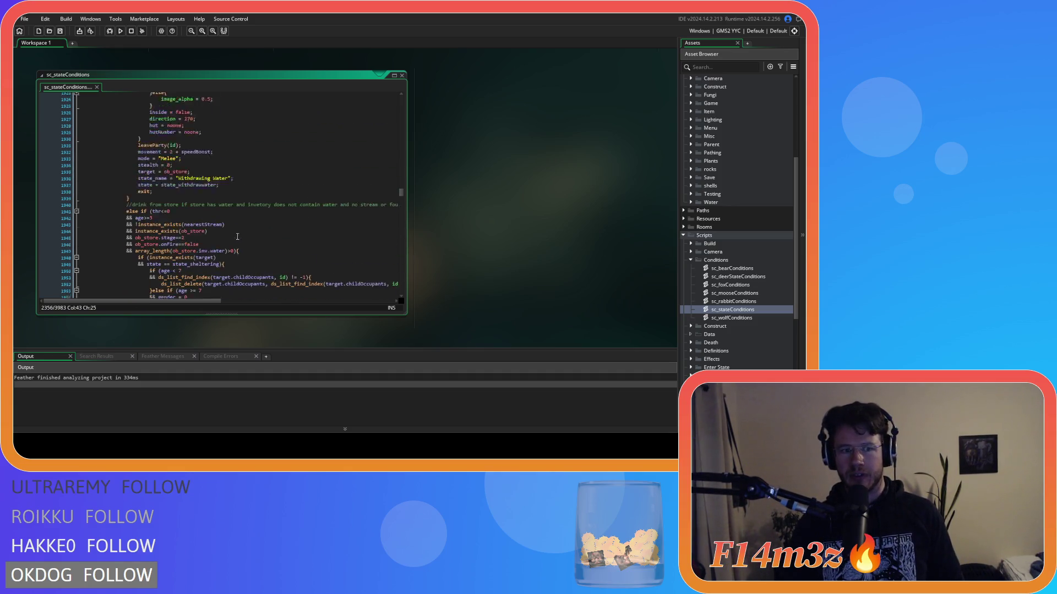
scroll(237, 235, "up", 20)
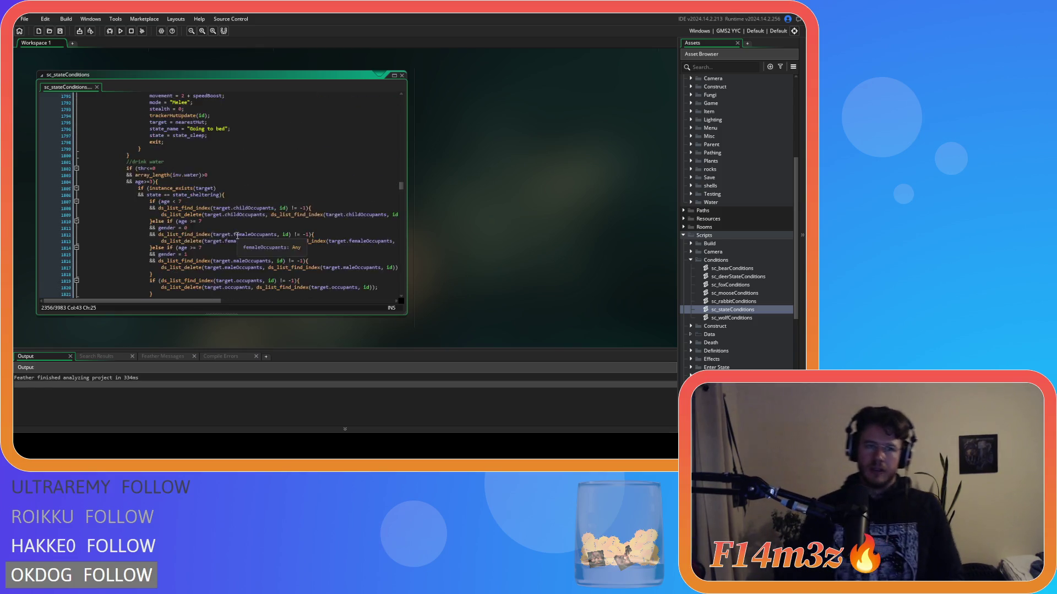
scroll(238, 236, "up", 20)
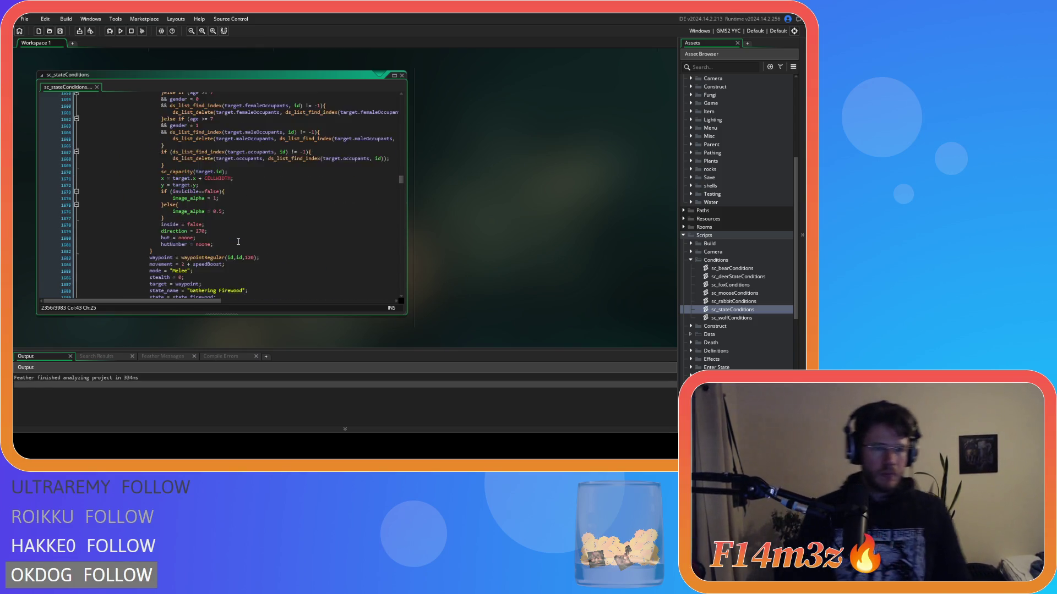
scroll(208, 237, "up", 14)
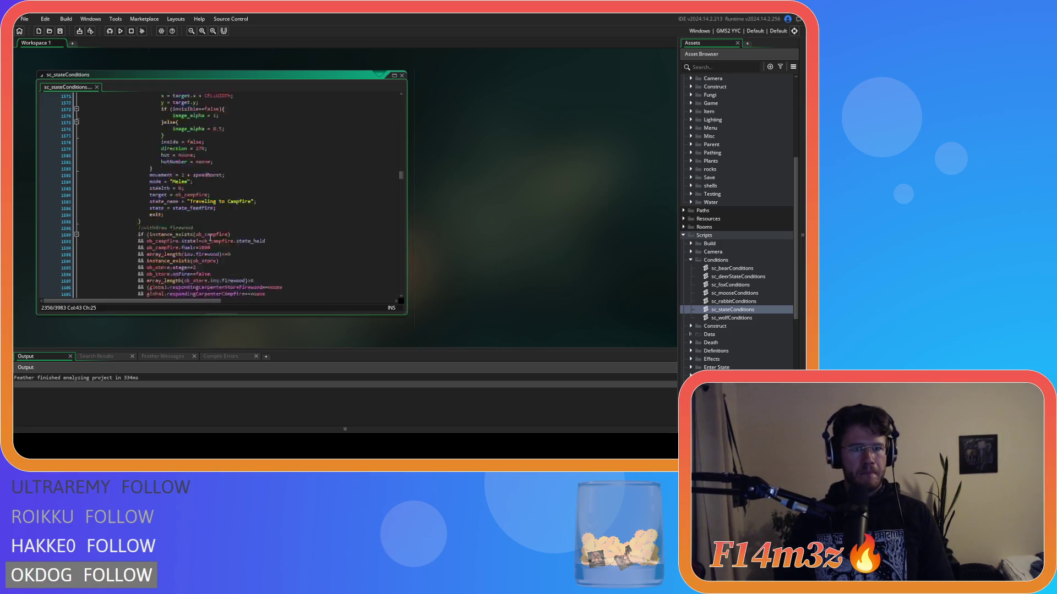
scroll(211, 238, "up", 10)
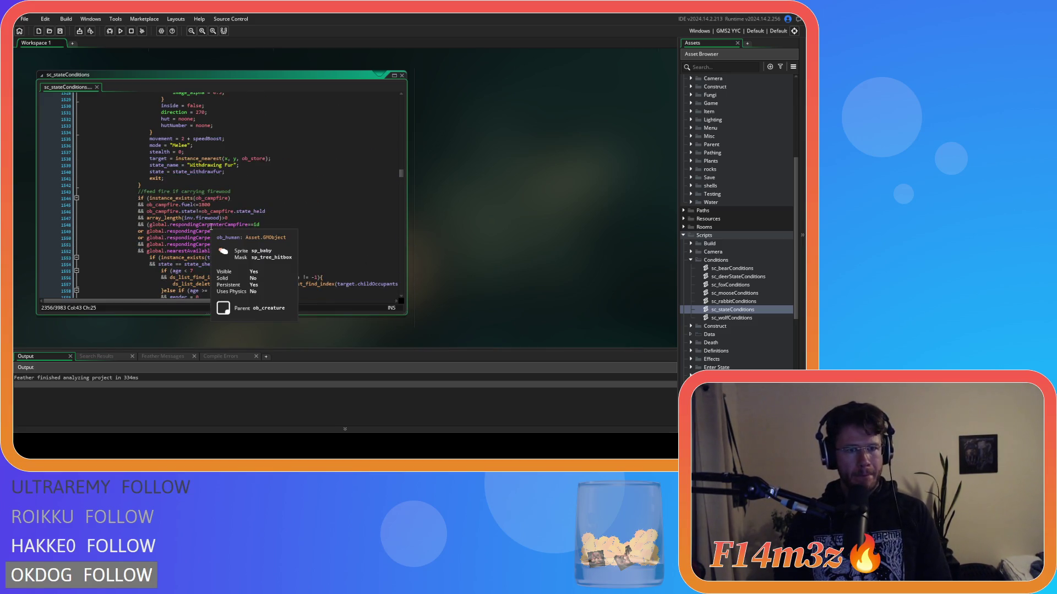
scroll(211, 227, "up", 15)
scroll(231, 232, "up", 19)
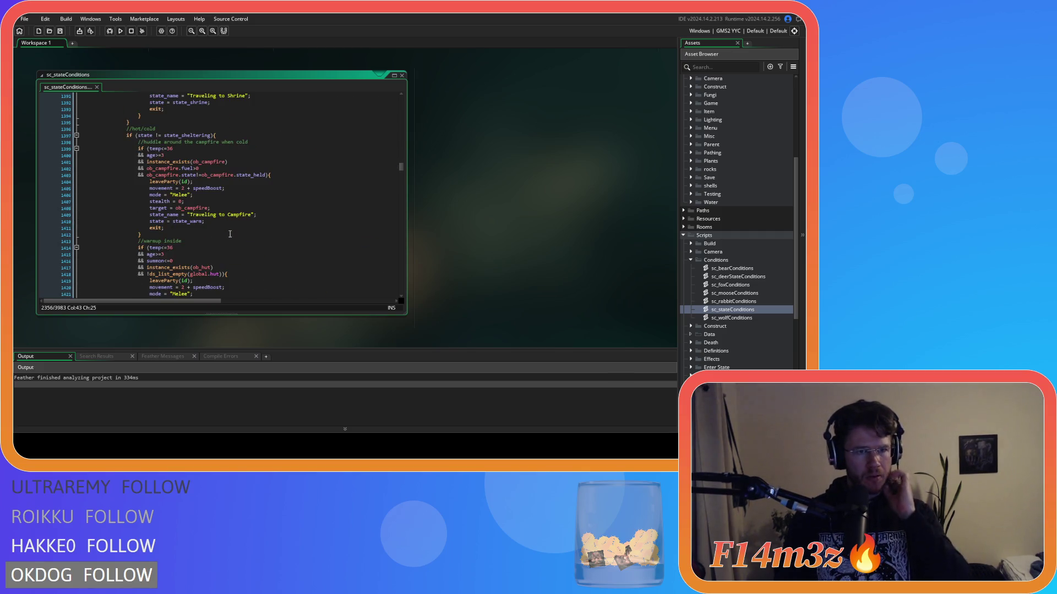
scroll(230, 234, "up", 5)
scroll(230, 234, "down", 3)
left_click(137, 186)
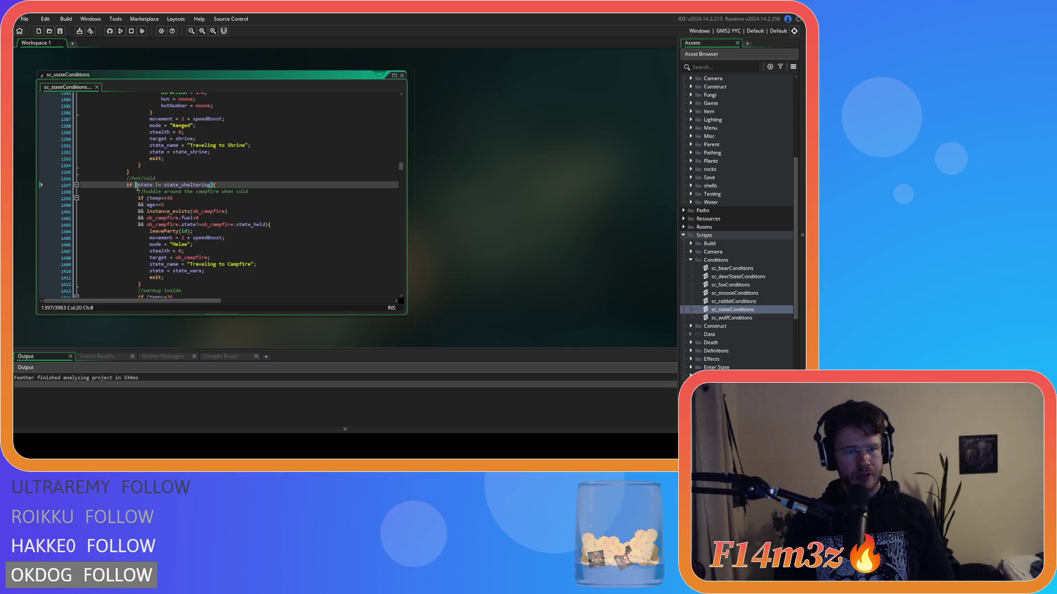
left_click(72, 173)
left_click(128, 178)
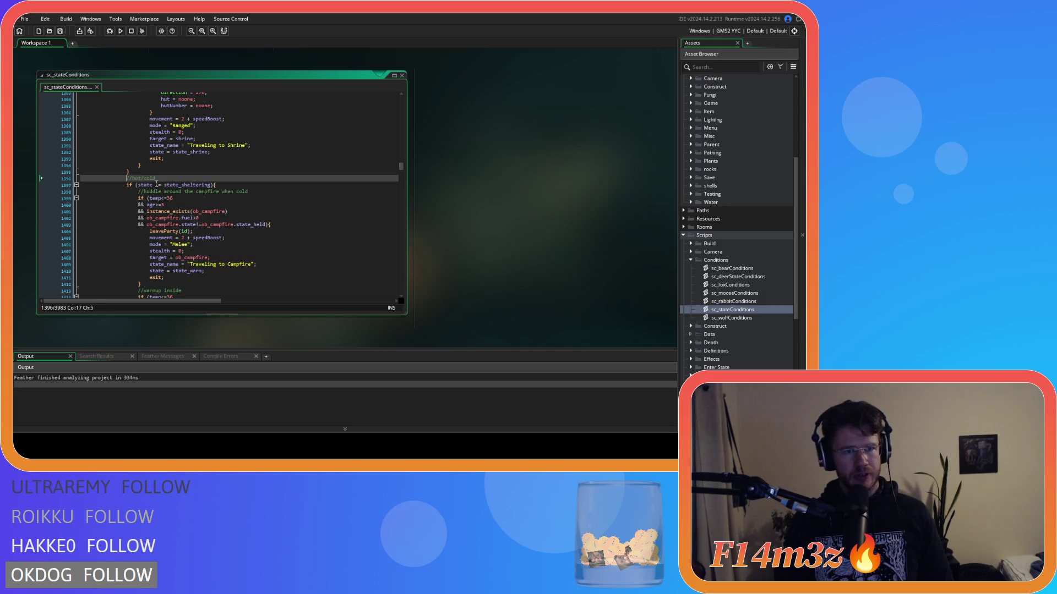
scroll(249, 207, "up", 20)
scroll(250, 208, "up", 20)
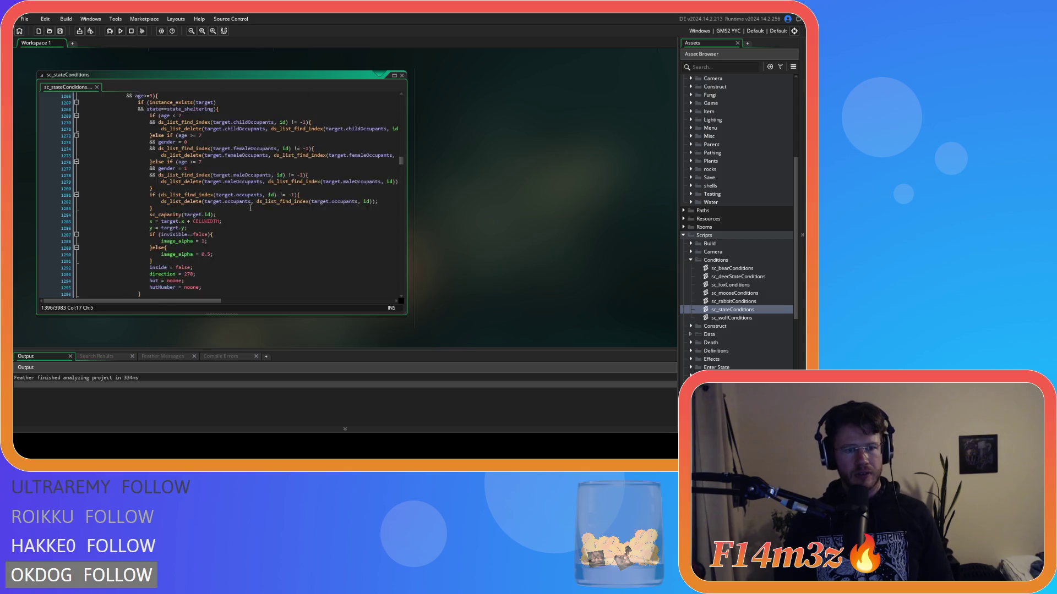
scroll(254, 210, "up", 15)
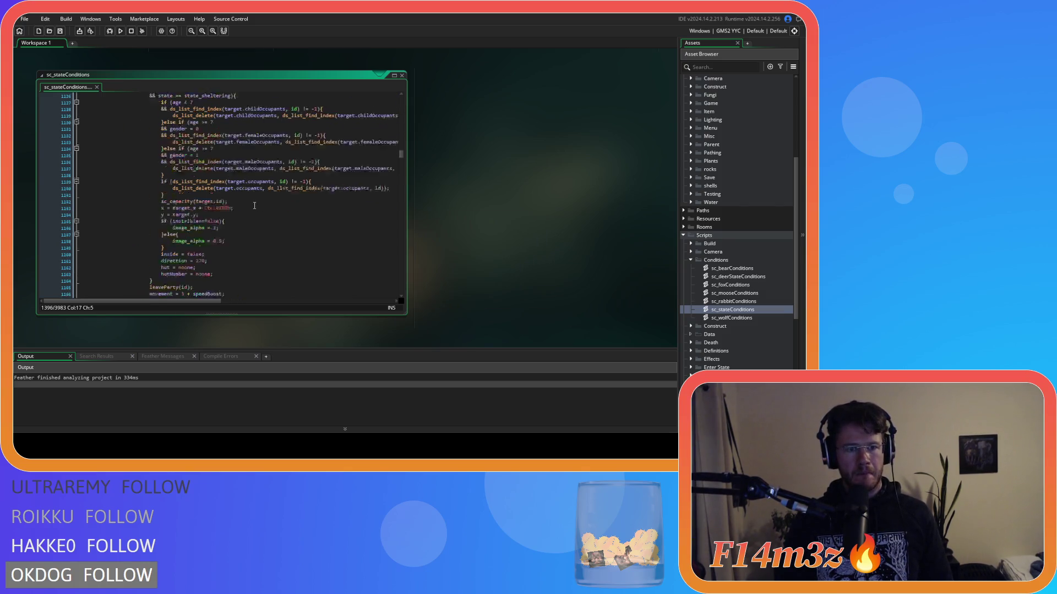
left_click(279, 191)
key("ctrl+f")
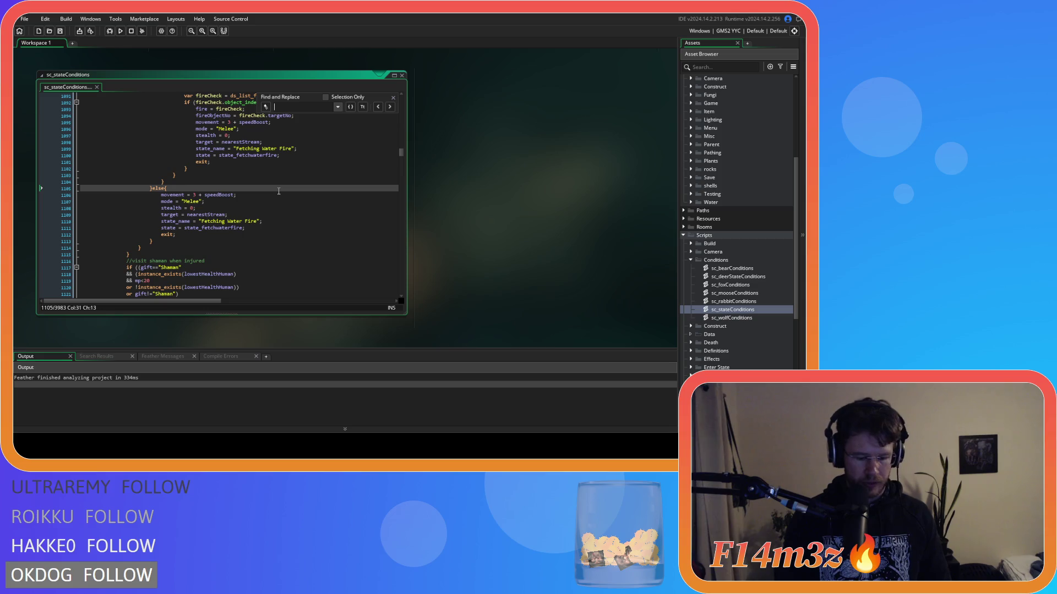
Complete the Shaman block's state = state_trip line, close Find and Replace, and recheck the block
type("state_trip")
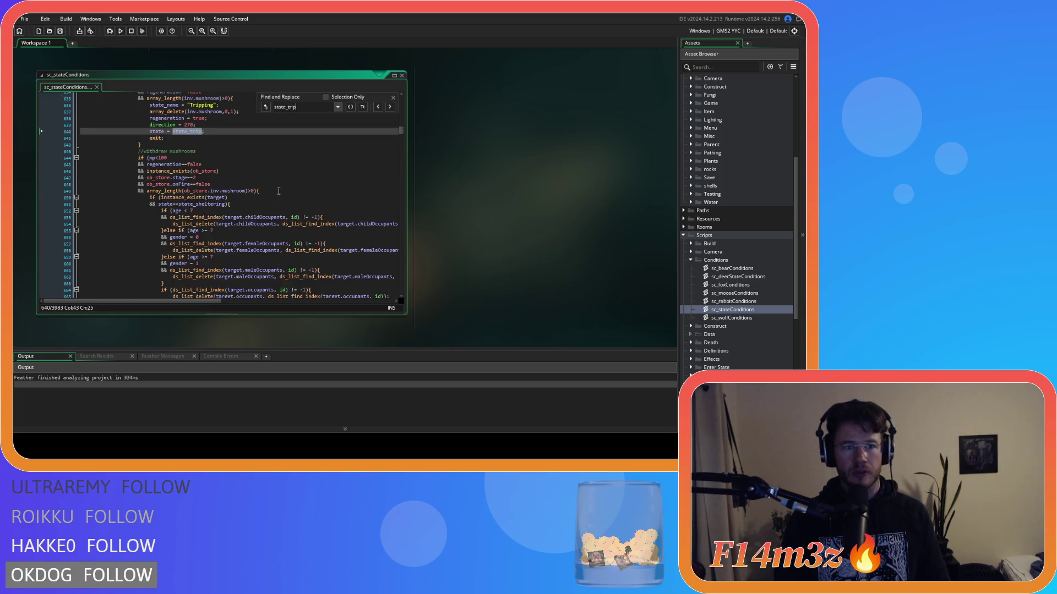
scroll(279, 191, "up", 6)
left_click(393, 98)
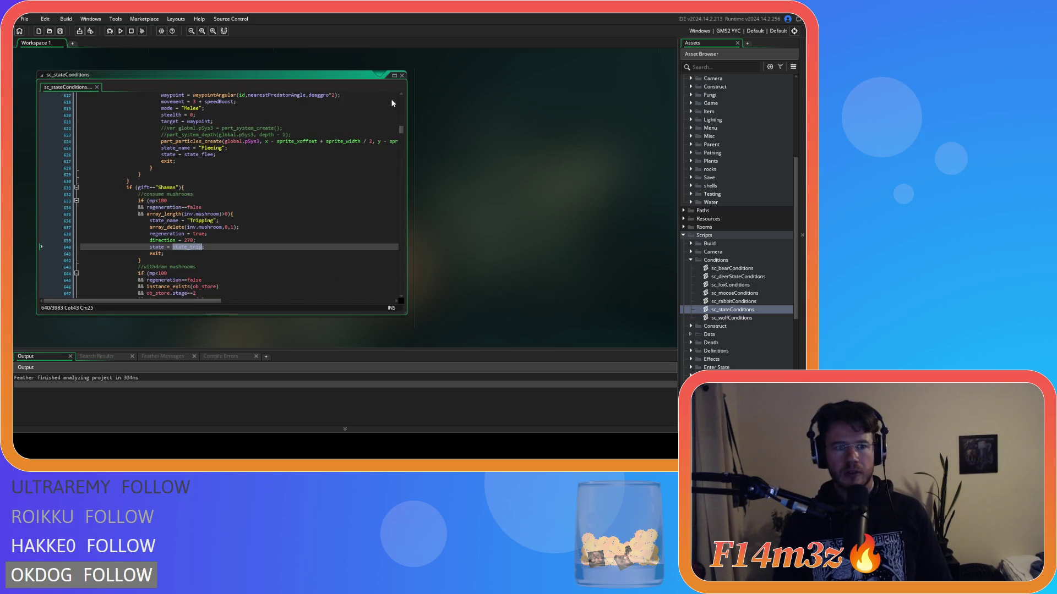
scroll(337, 116, "down", 4)
left_click(249, 170)
left_click(250, 177)
scroll(250, 175, "up", 16)
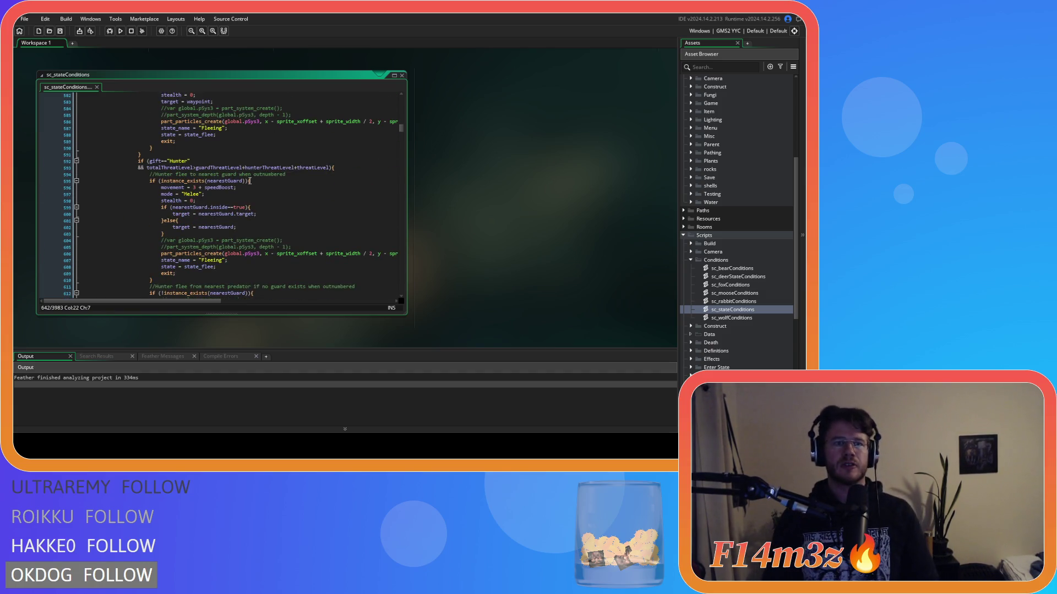
scroll(251, 176, "down", 4)
scroll(250, 177, "down", 6)
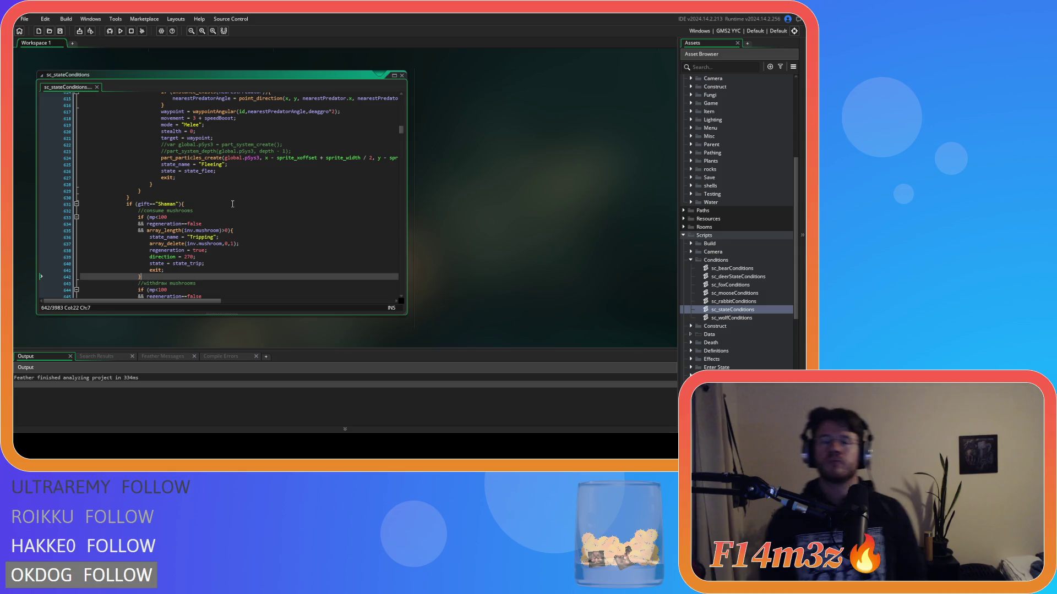
scroll(289, 132, "down", 20)
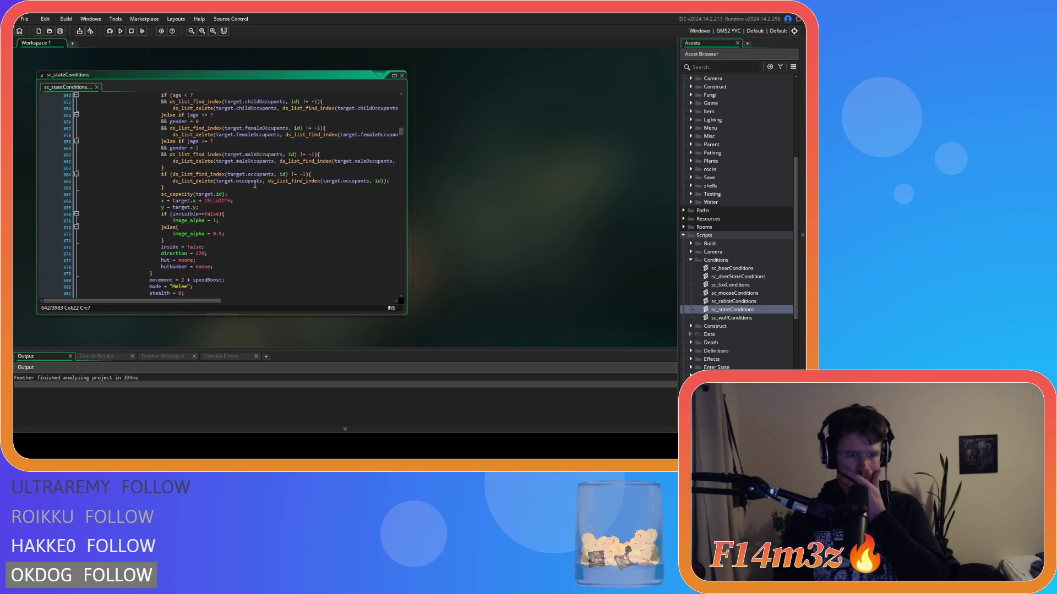
scroll(255, 184, "down", 20)
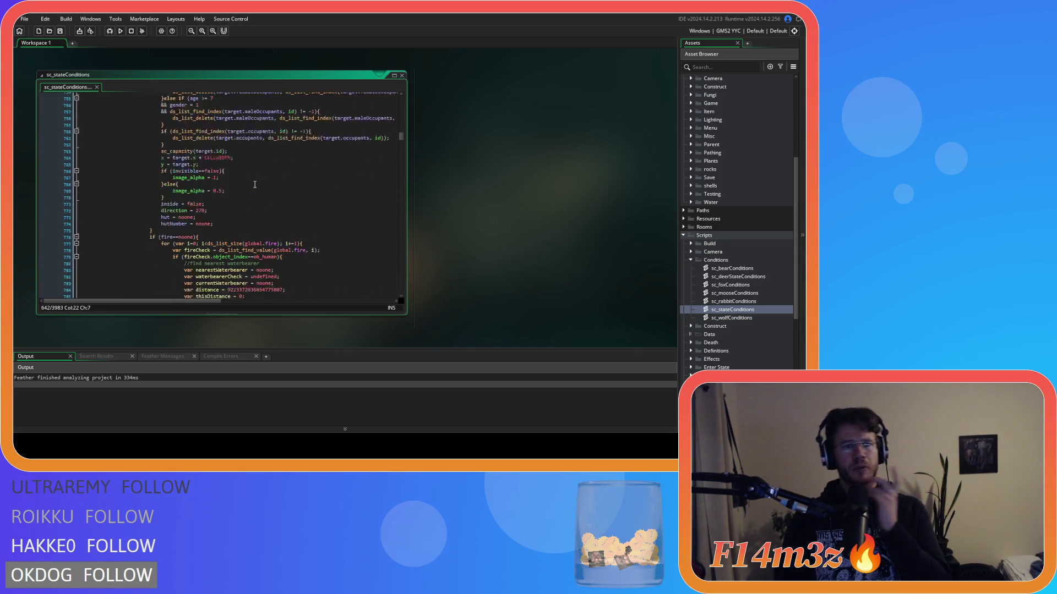
scroll(254, 185, "down", 13)
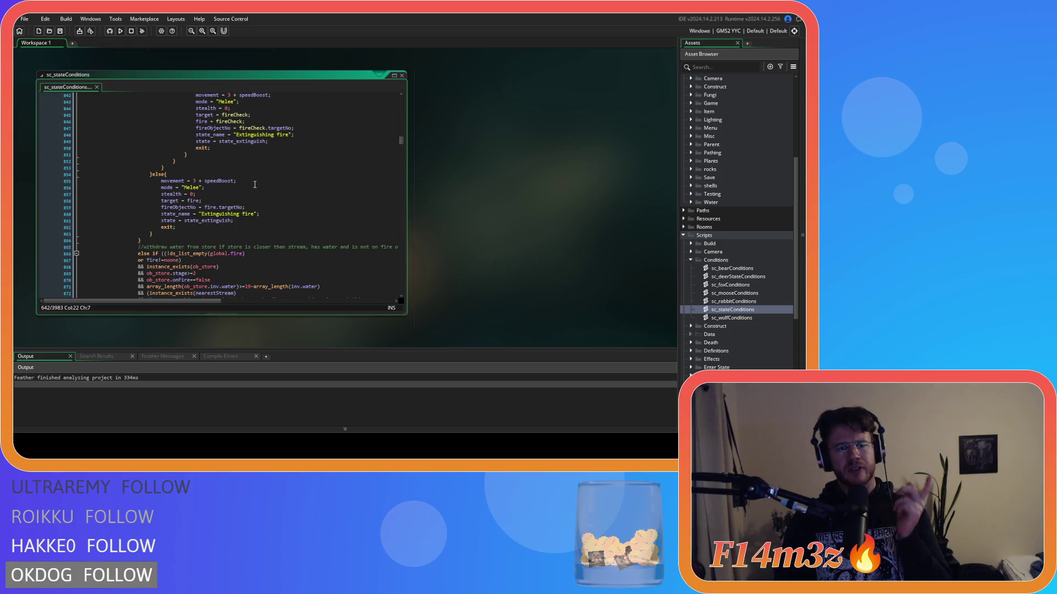
scroll(255, 185, "down", 5)
scroll(255, 184, "down", 8)
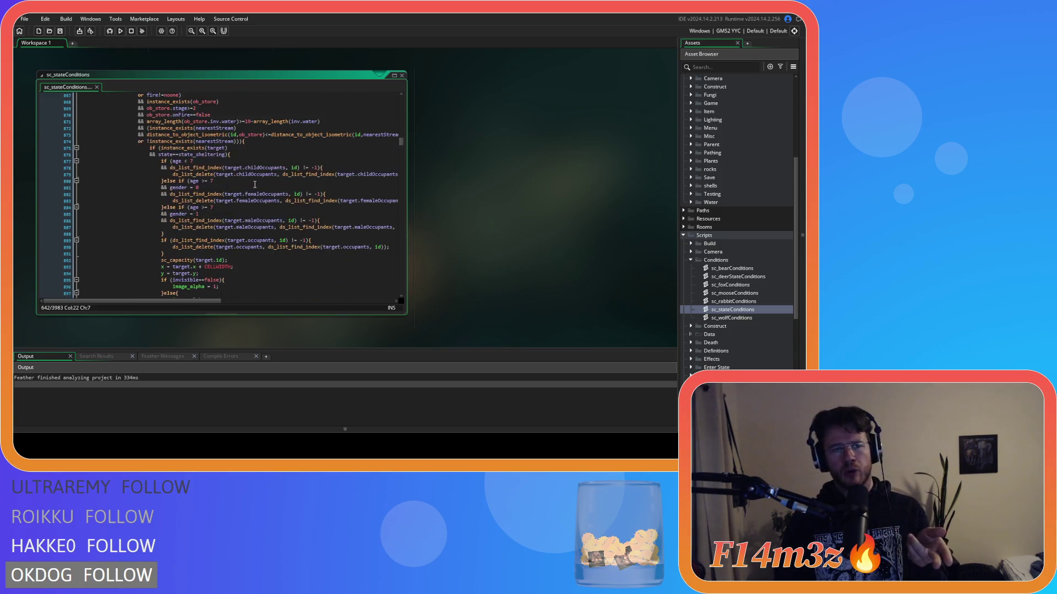
scroll(255, 184, "down", 20)
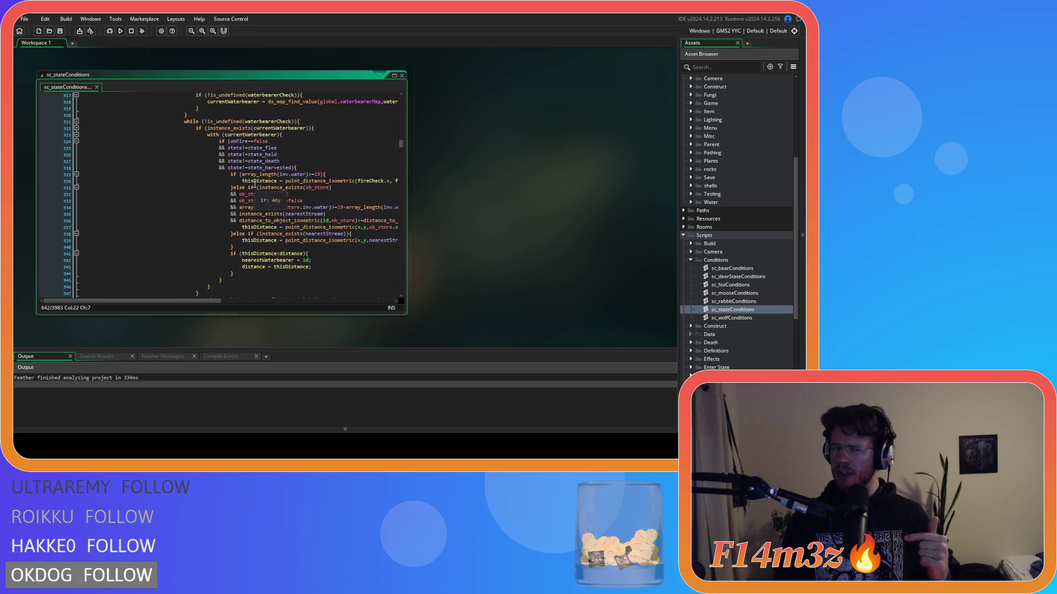
scroll(255, 184, "down", 20)
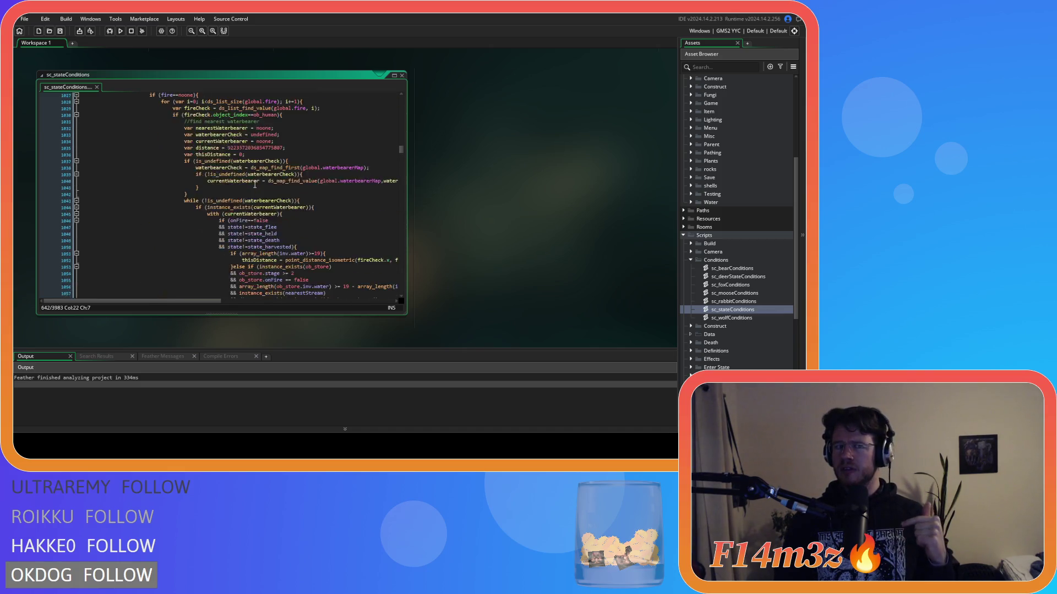
scroll(255, 184, "down", 7)
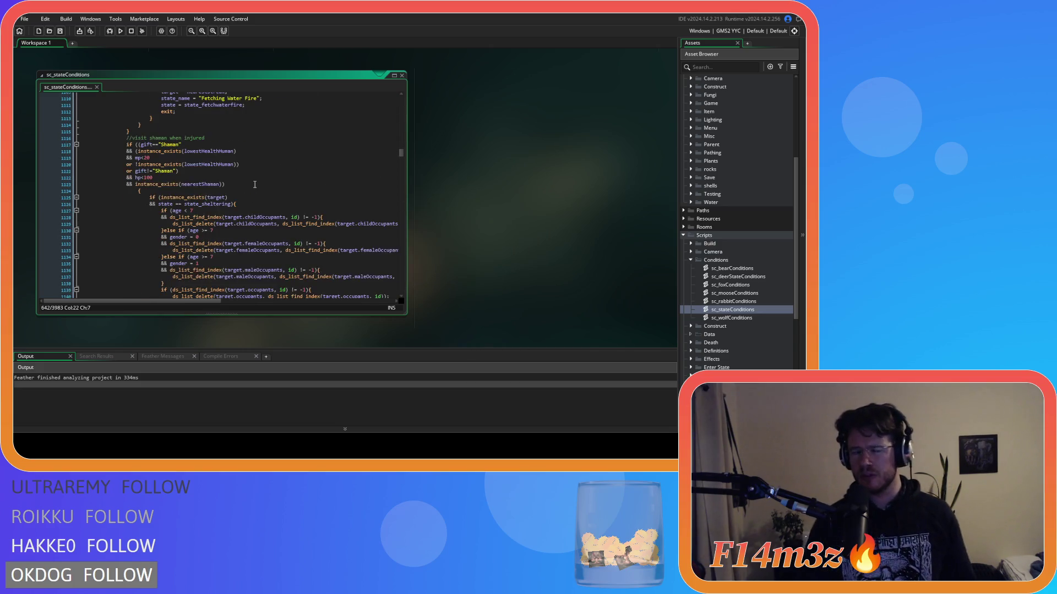
scroll(255, 184, "down", 20)
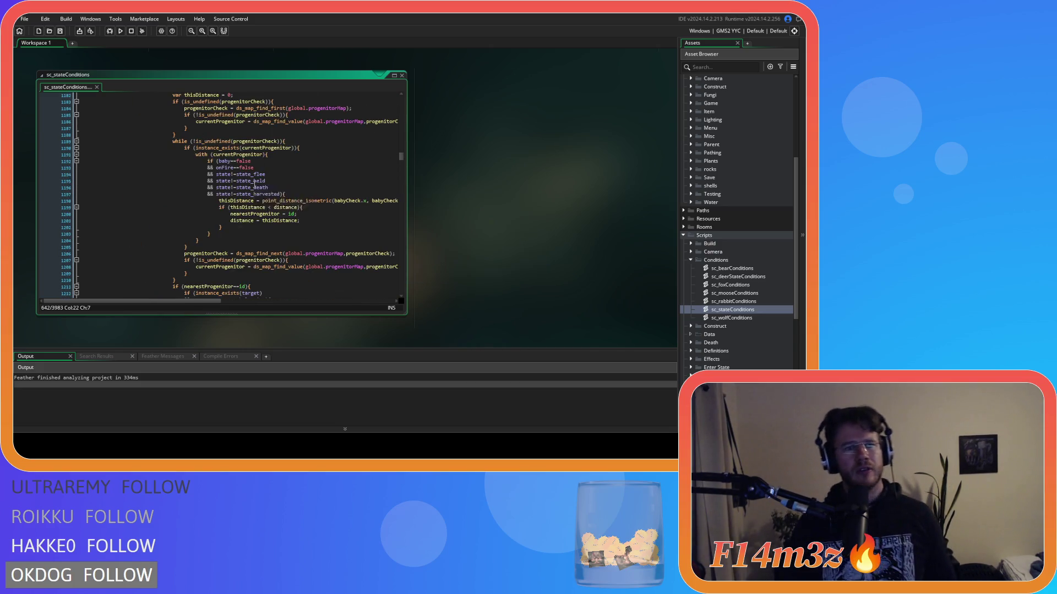
scroll(255, 184, "down", 18)
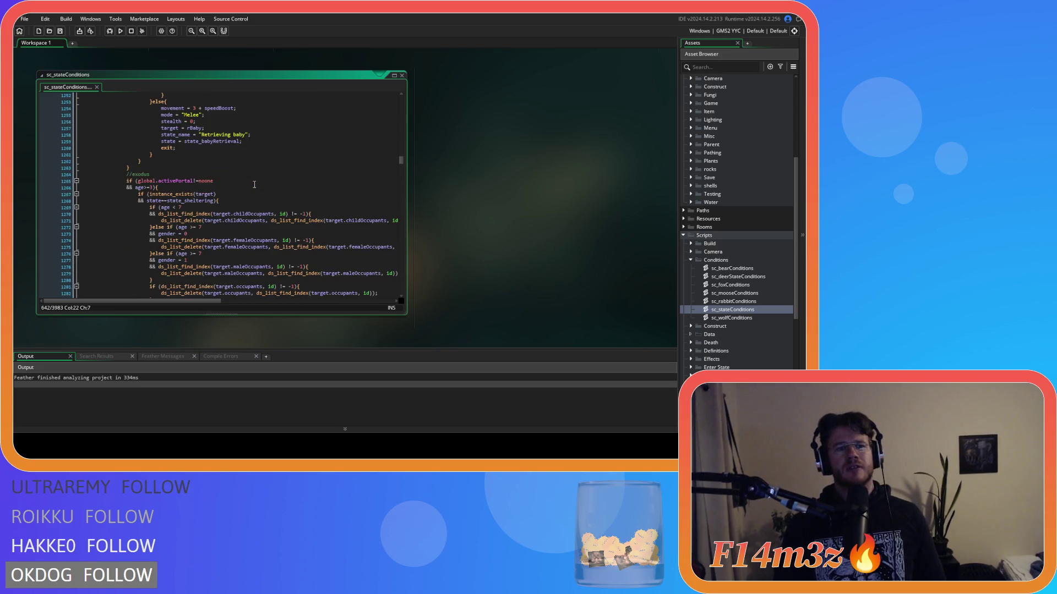
scroll(249, 187, "down", 6)
scroll(246, 191, "up", 5)
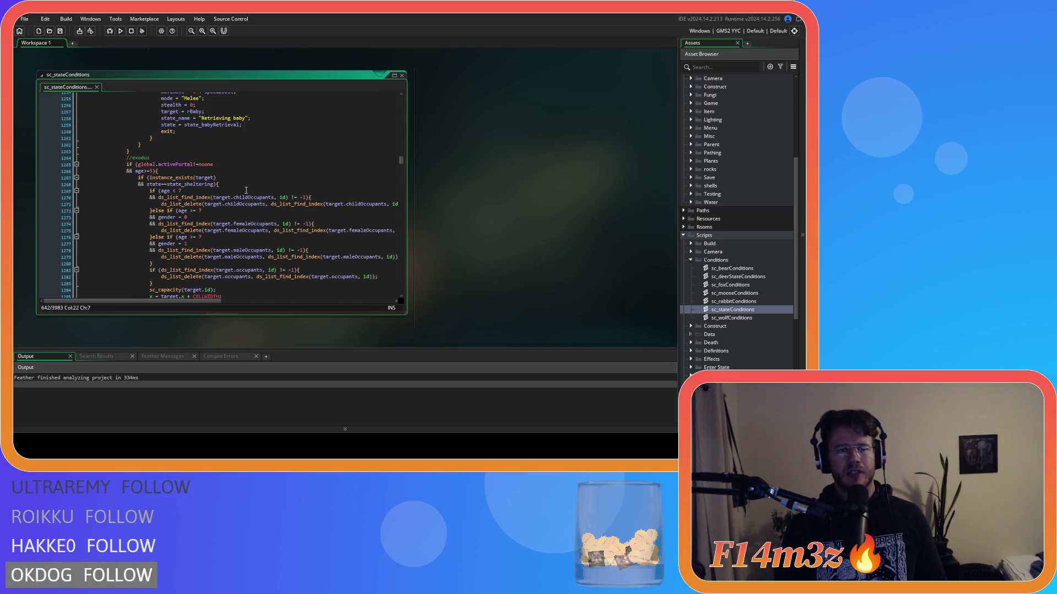
scroll(246, 190, "down", 20)
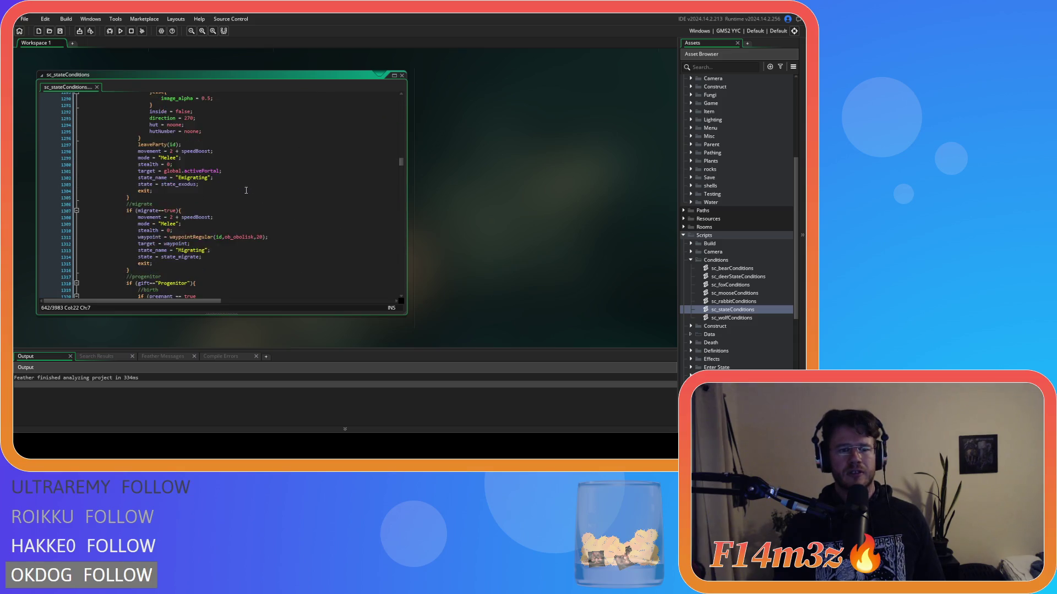
scroll(246, 190, "down", 19)
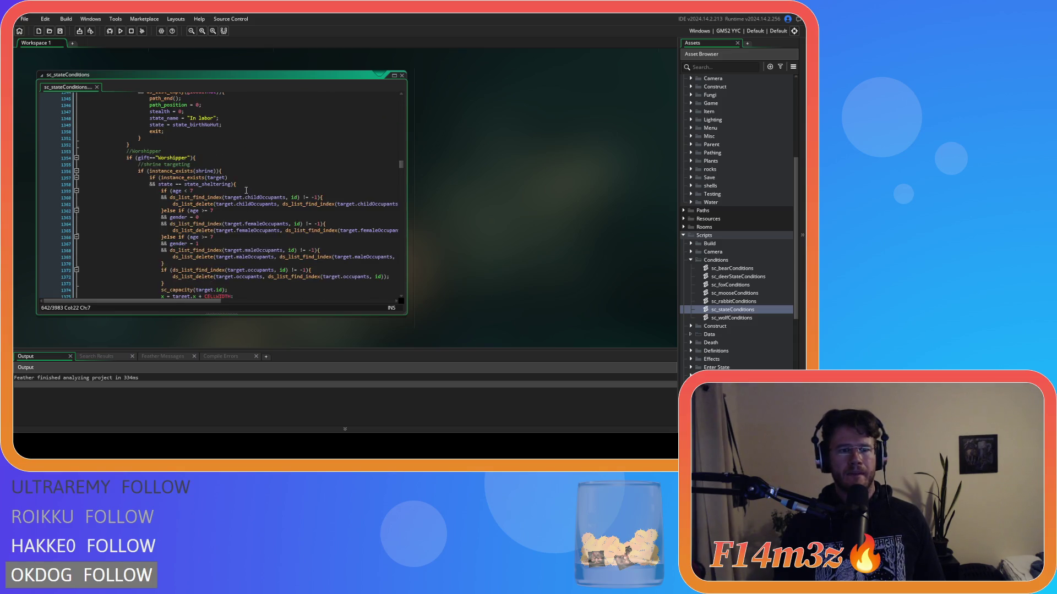
scroll(246, 189, "down", 1)
left_click(257, 192)
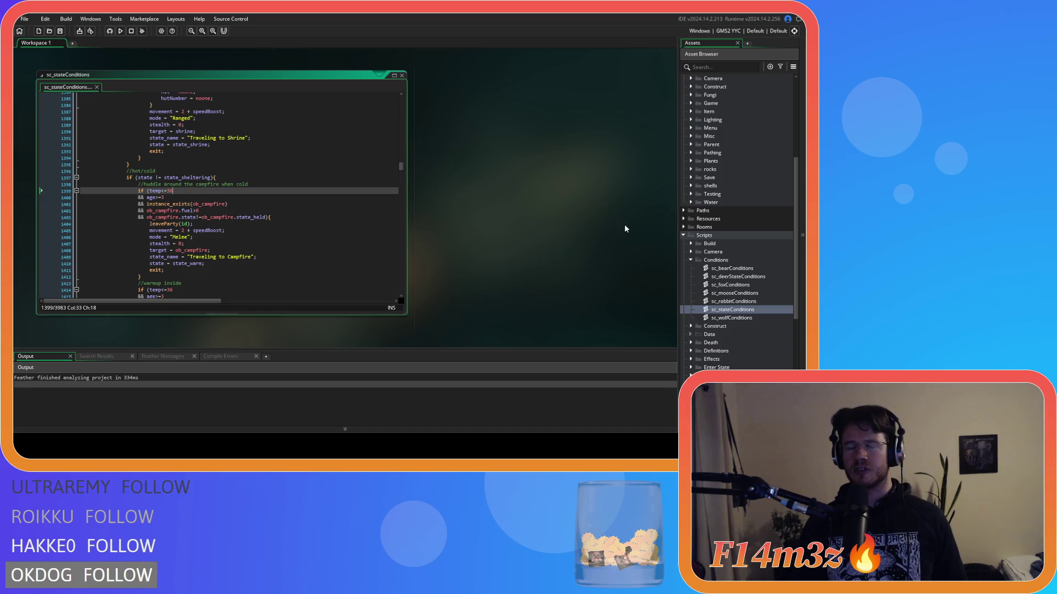
scroll(719, 229, "up", 5)
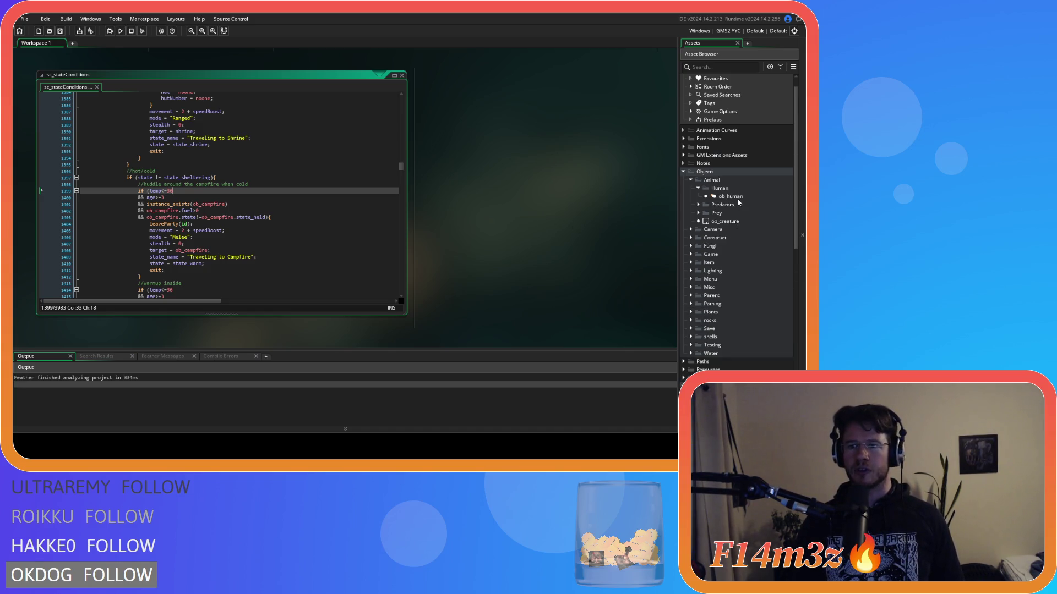
Open ob_human's Create event and comment out the cold and hot interrupt calls in state_pickshroom
double_click(730, 198)
left_click(335, 217)
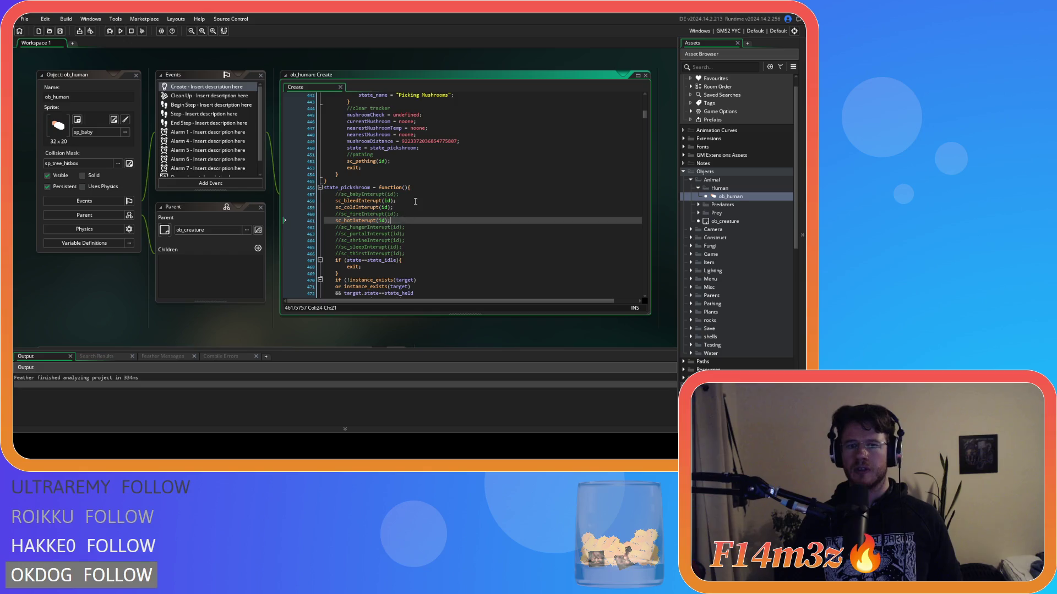
left_click(407, 208)
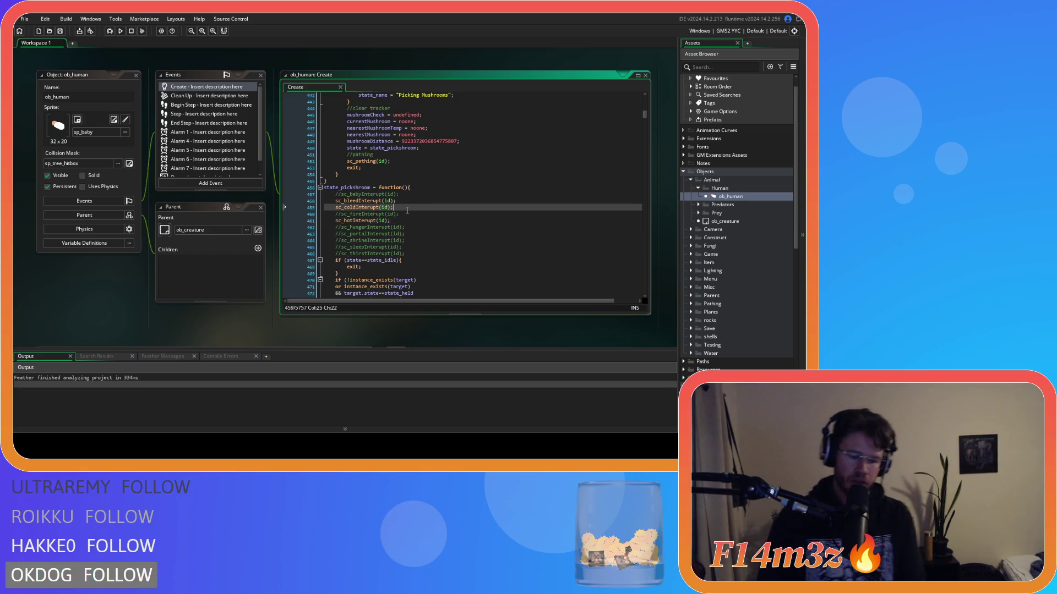
left_click(407, 220)
key("ctrl+k")
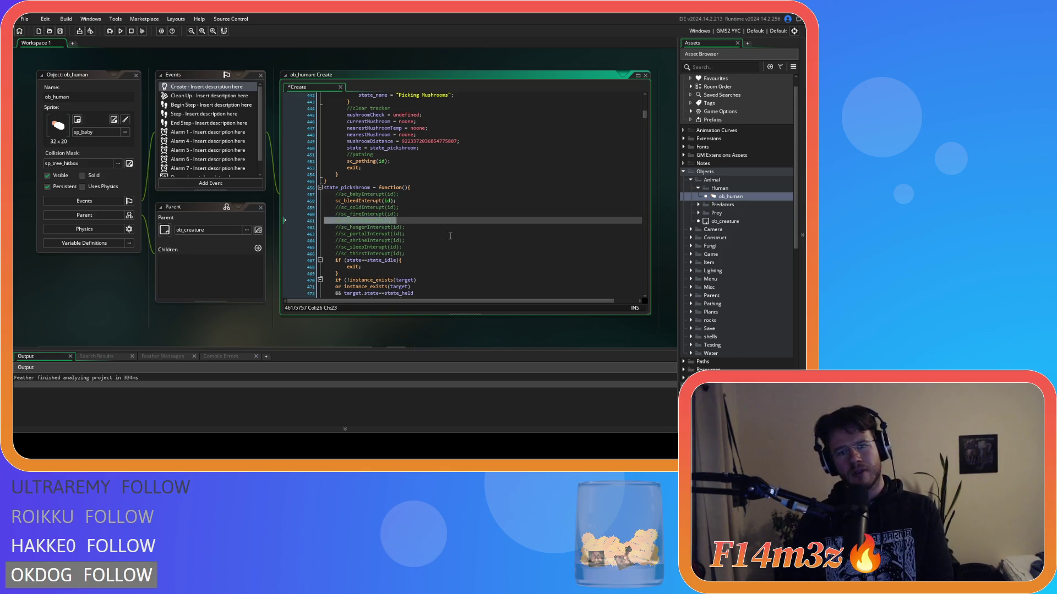
Select the interrupt lines in state_shroom and save the Create event
scroll(410, 209, "down", 10)
scroll(399, 190, "up", 20)
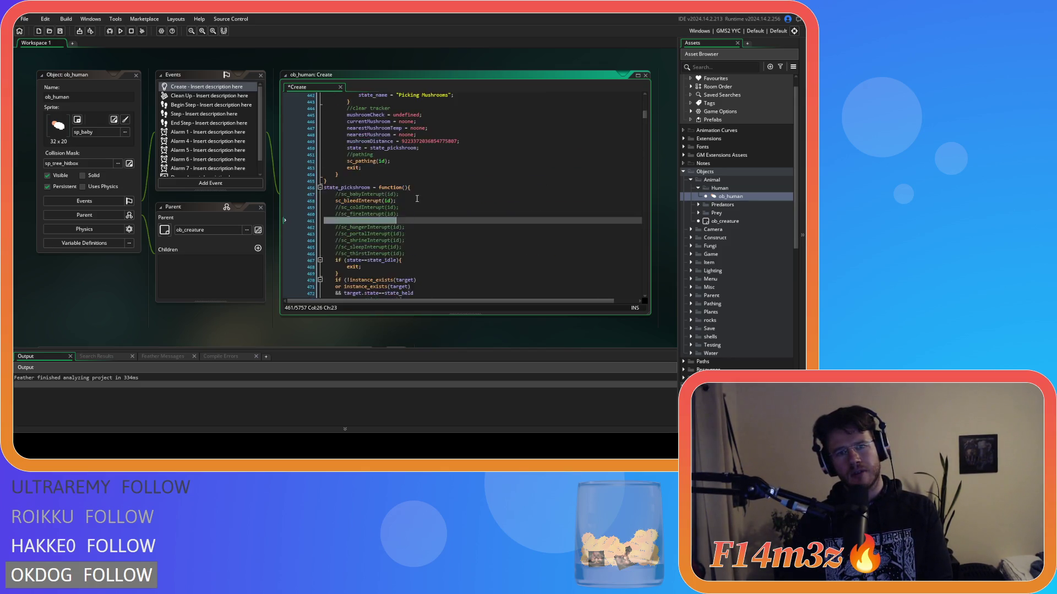
triple_click(409, 174)
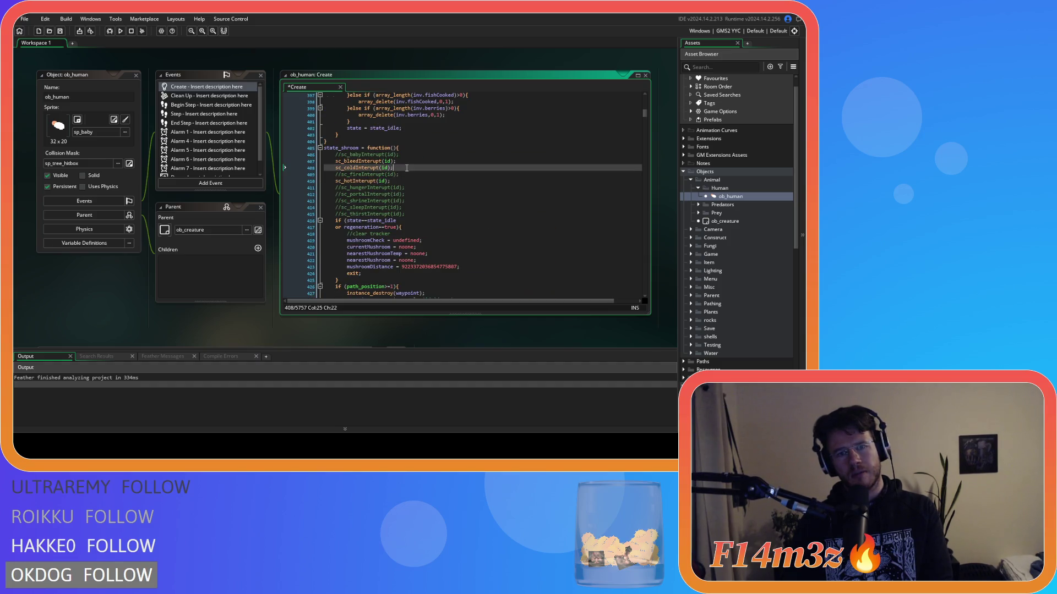
type("//")
triple_click(403, 182)
key("ctrl+s")
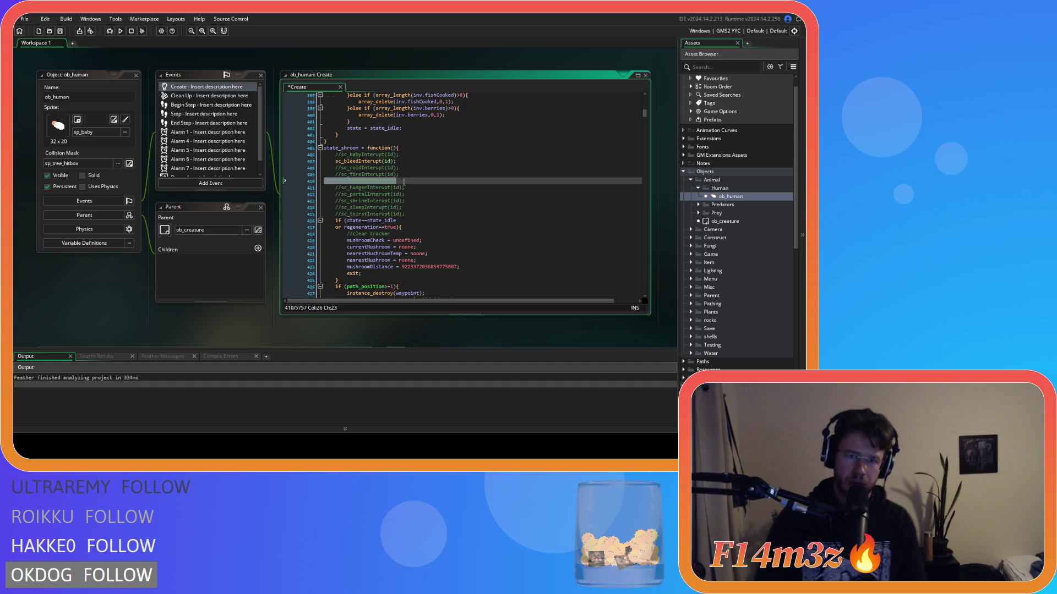
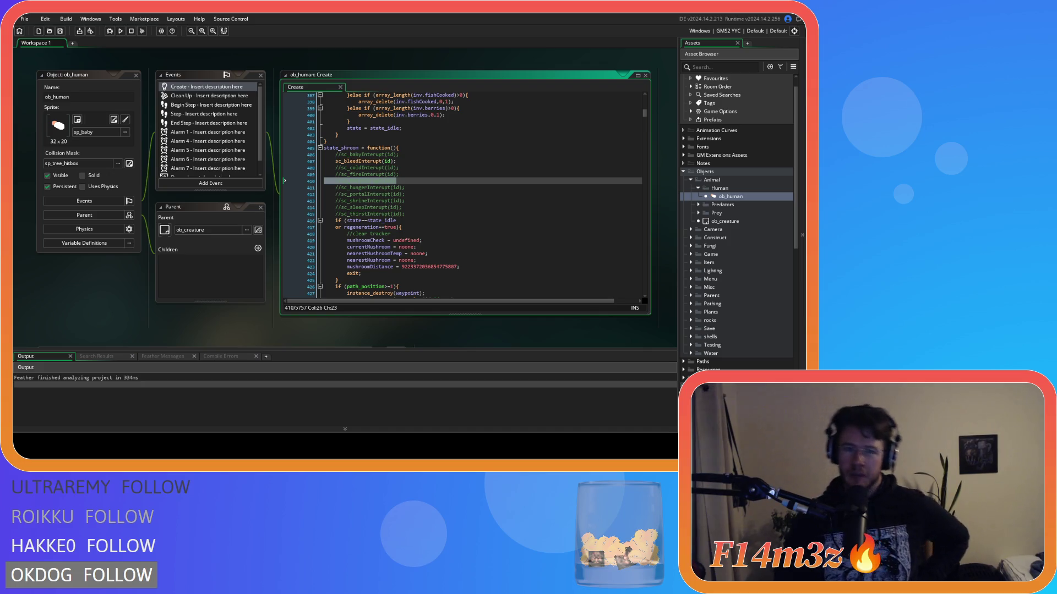
Place the caret after the clear tracker comment in the Create event code and use the context menu there
left_click(390, 233)
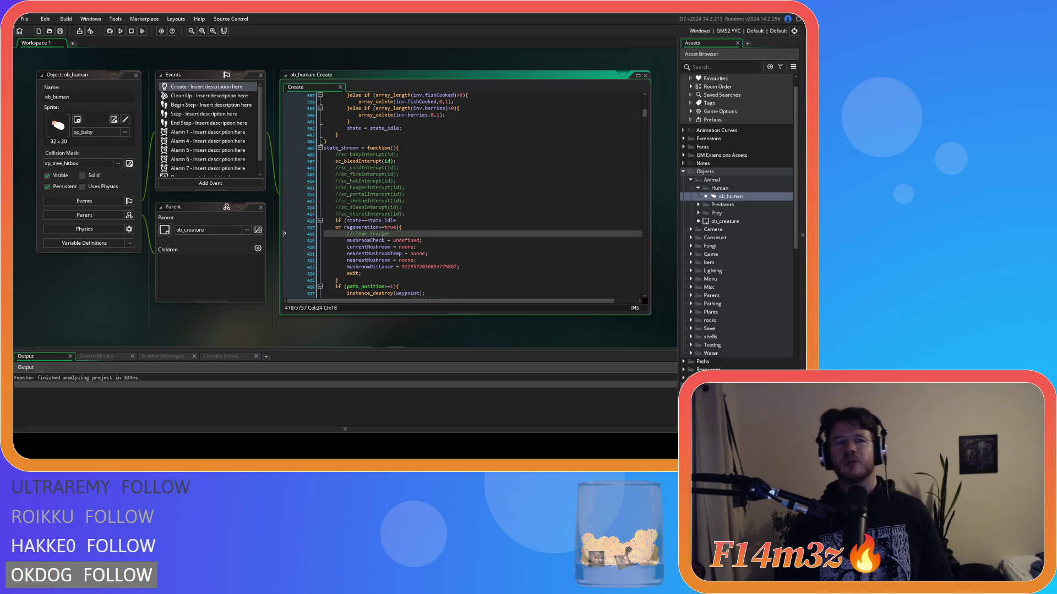
right_click(72, 303)
left_click(93, 286)
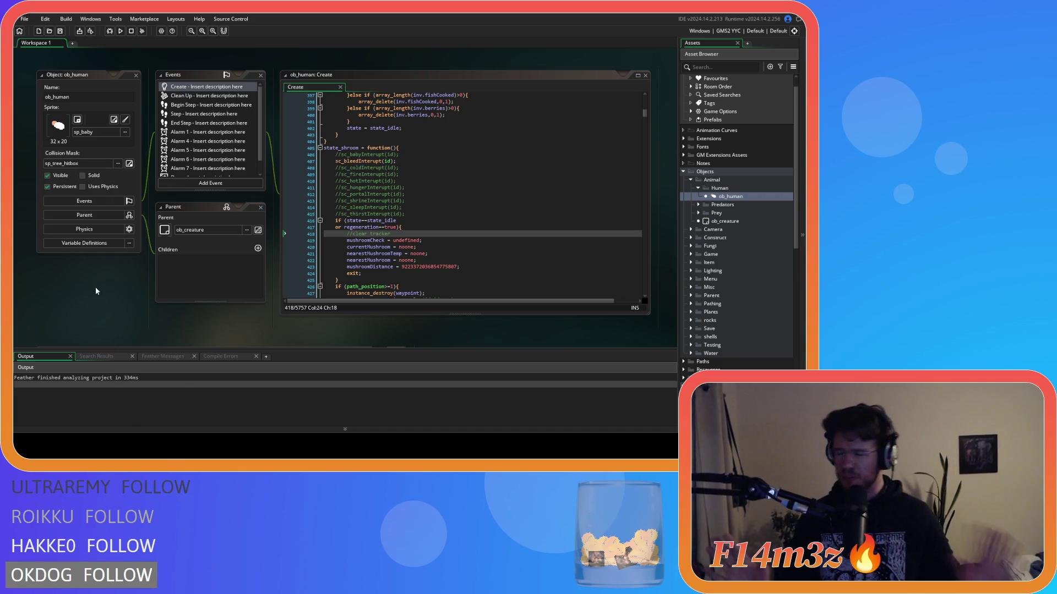
Close the ob_human object and Create event editors with Windows > Close All
right_click(103, 284)
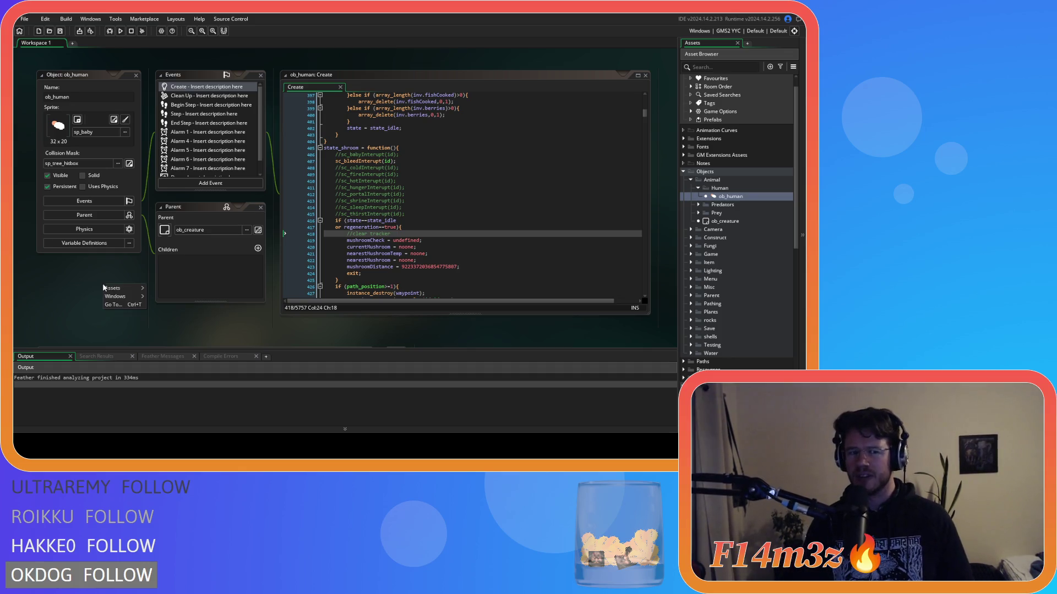
mouse_move(118, 299)
left_click(168, 322)
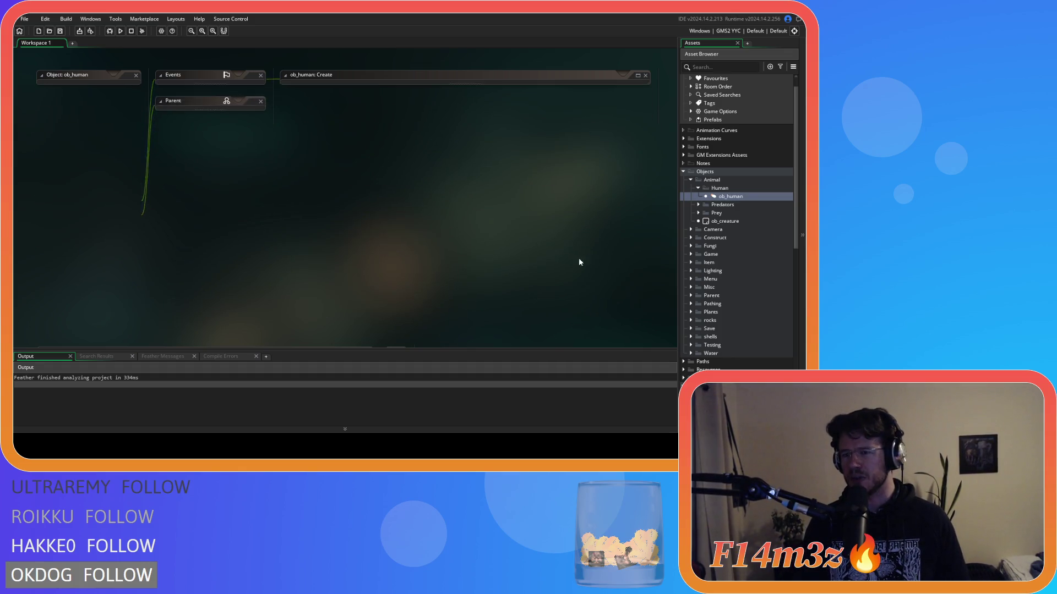
Collapse the Human and Animal object groups and scroll down to the Scripts folder
left_click(699, 189)
left_click(690, 180)
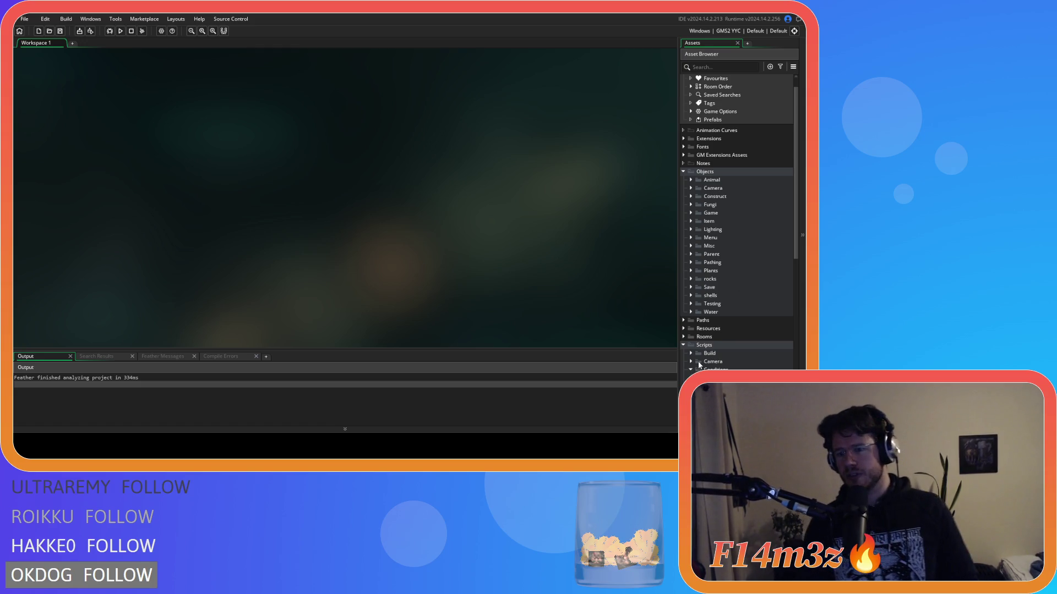
scroll(700, 365, "down", 3)
Open sc_stateConditions and search it for state_shroomDown, scrolling through the matches
double_click(735, 350)
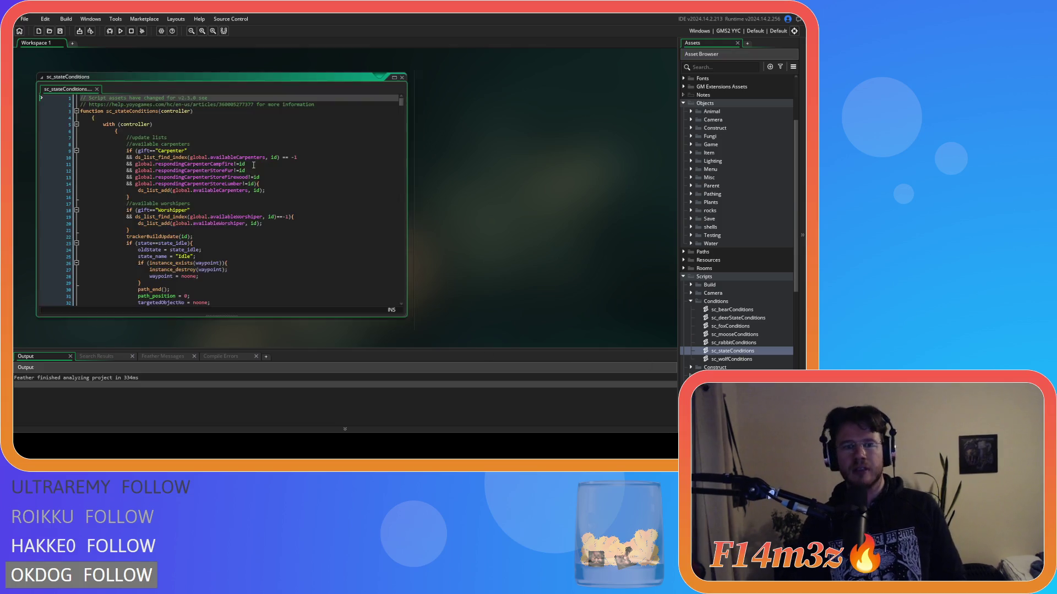
type("state_")
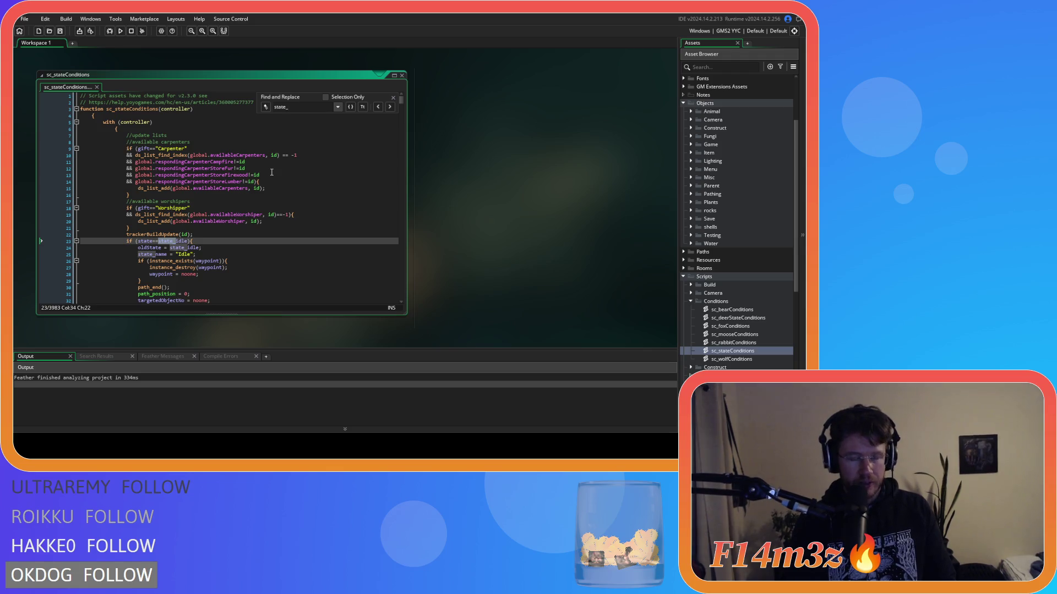
type("shr")
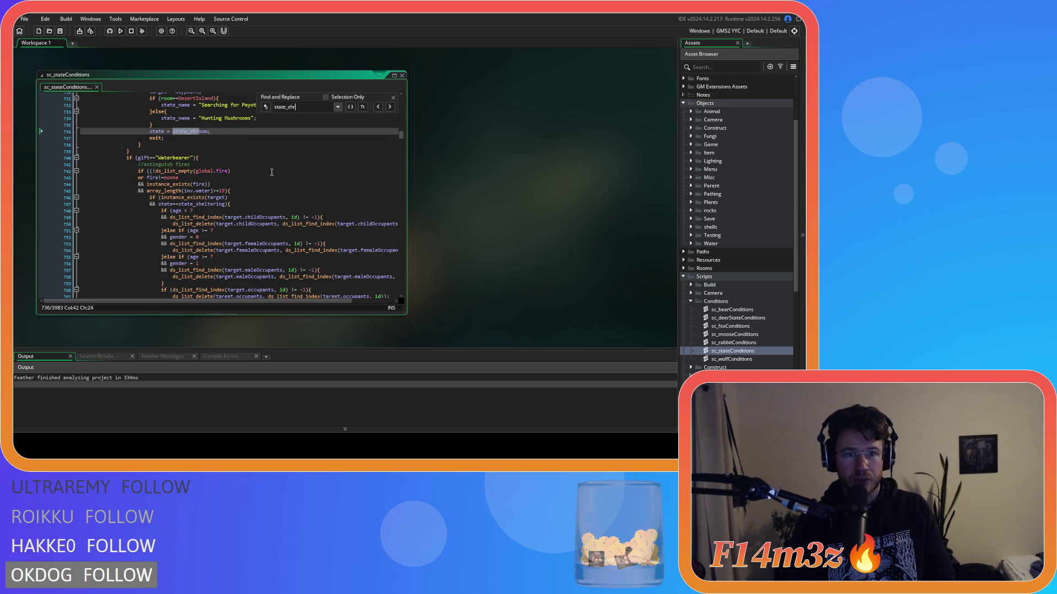
type("oomDown")
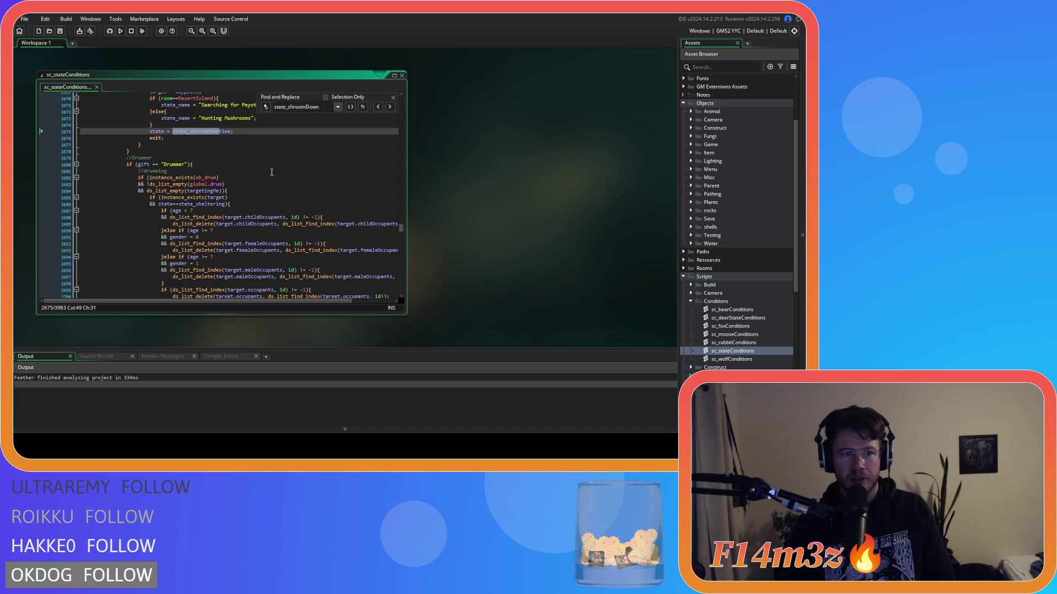
scroll(271, 171, "up", 15)
scroll(293, 200, "down", 6)
scroll(292, 200, "up", 6)
scroll(293, 202, "down", 6)
scroll(293, 202, "up", 3)
Close the find bar and inspect the ob_mushroom check and Shaman deposit code
left_click(229, 207)
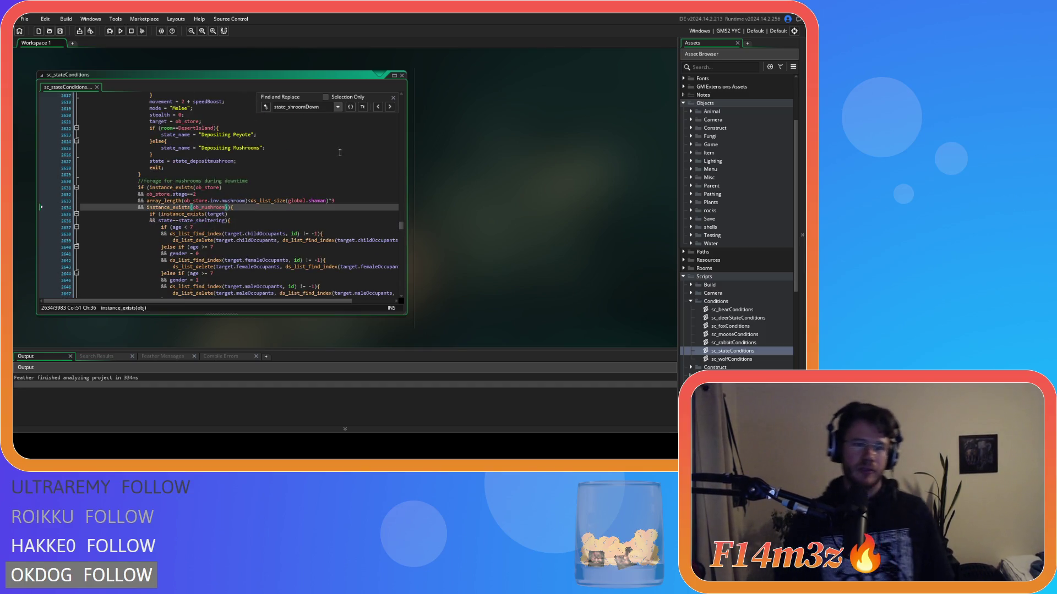
left_click(393, 98)
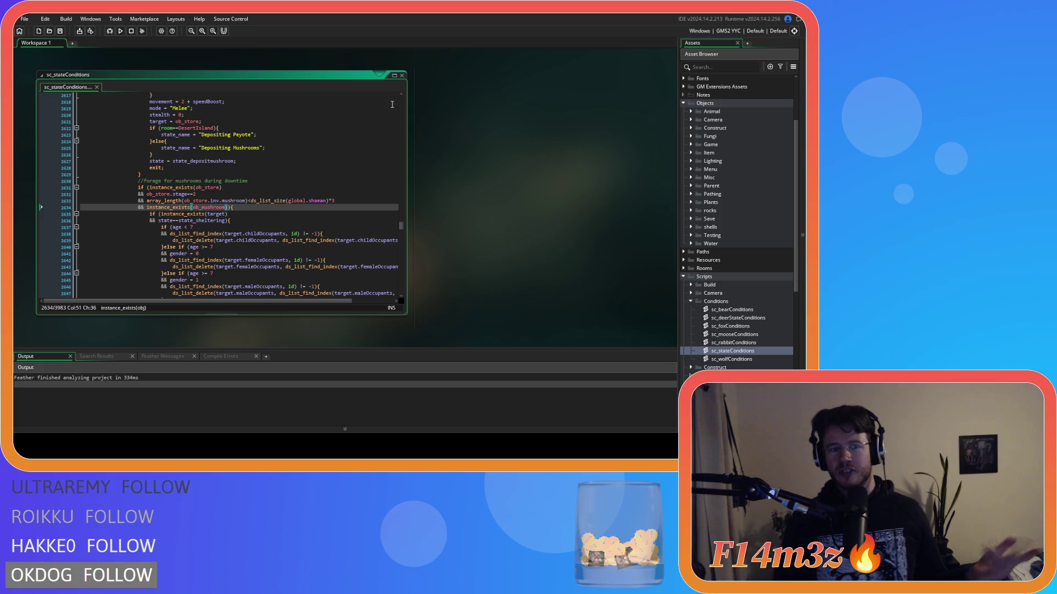
scroll(267, 211, "down", 6)
scroll(267, 211, "up", 14)
left_click(222, 201)
scroll(212, 200, "up", 4)
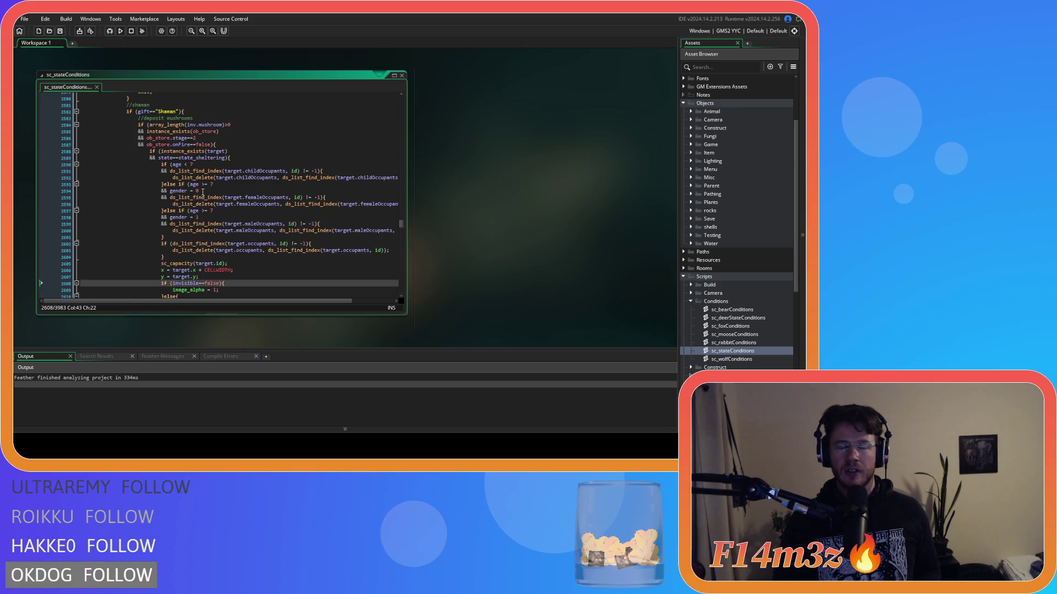
Close the sc_stateConditions editor with the workspace's Windows > Close All
mouse_move(194, 196)
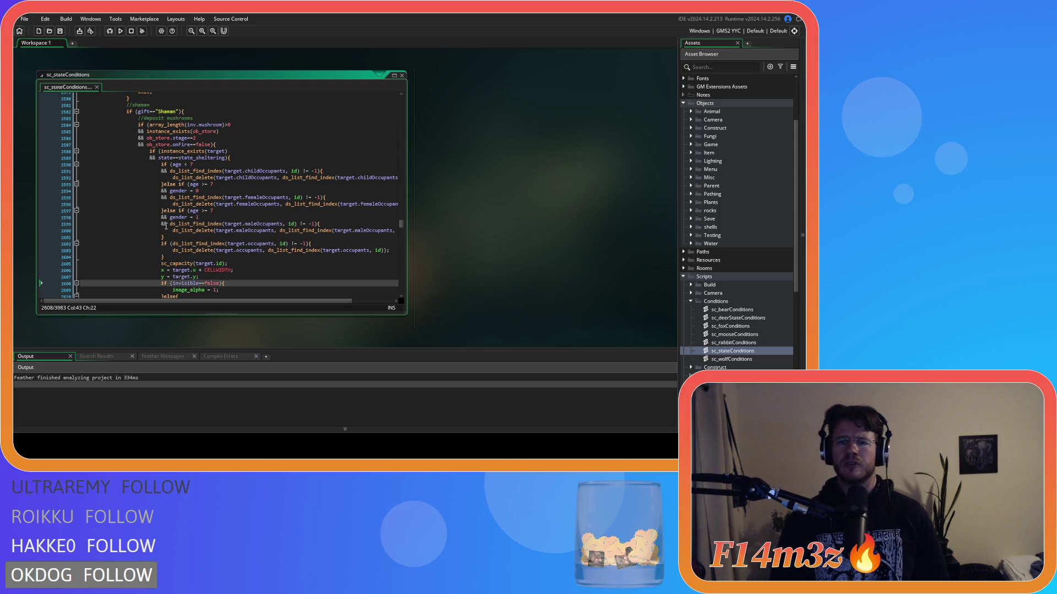
right_click(524, 147)
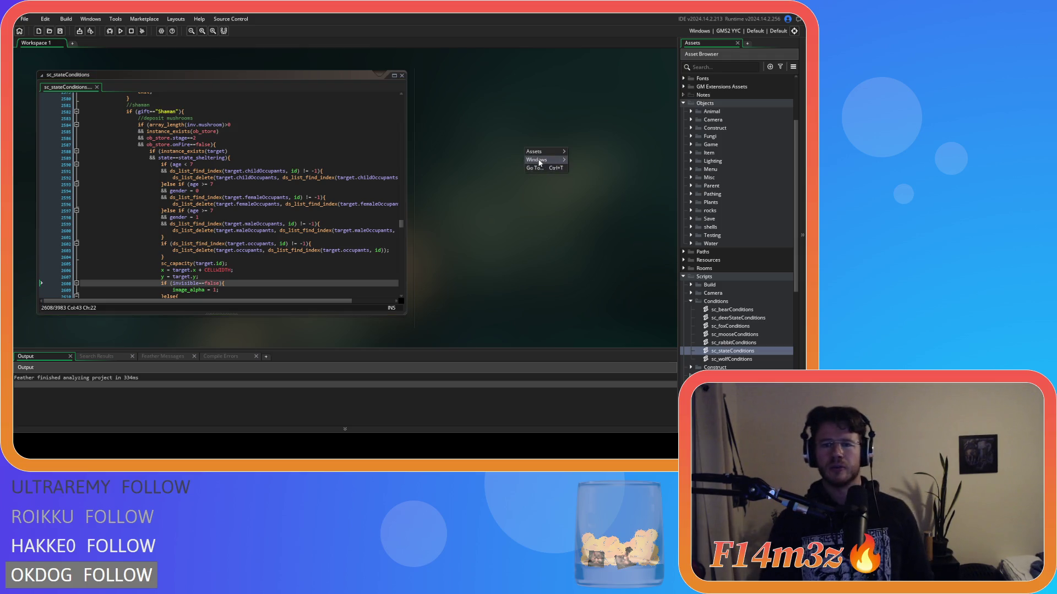
left_click(589, 180)
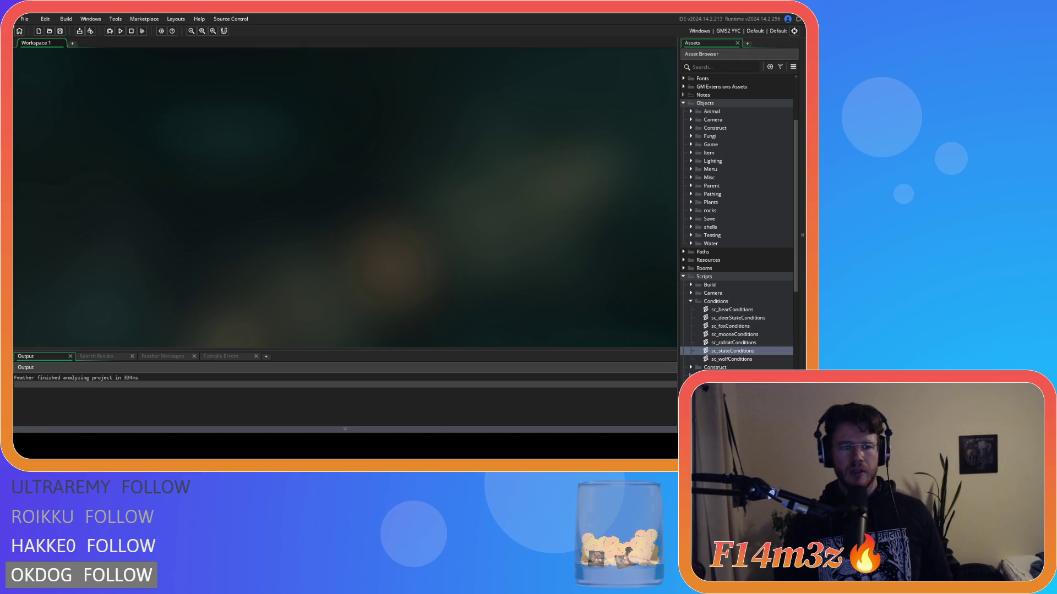